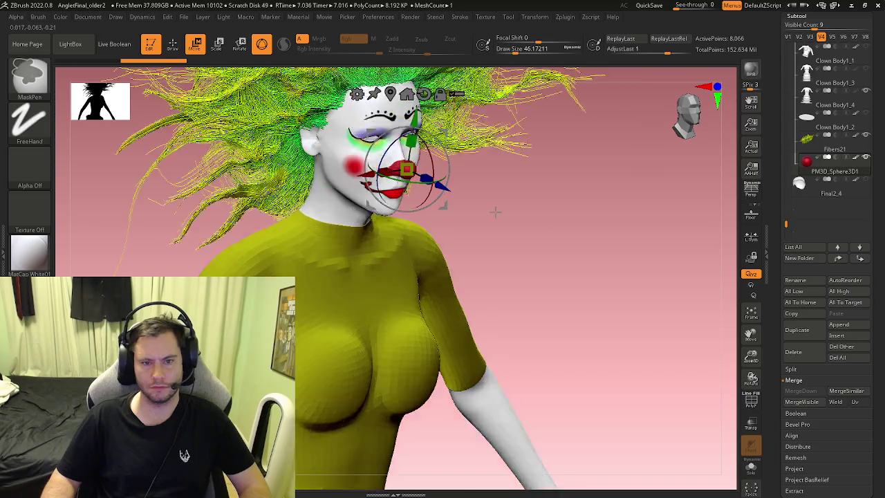
Zoom and turn the view in close on the clown's red nose, then return to Draw mode
scroll(491, 190, "up", 3)
scroll(480, 188, "up", 2)
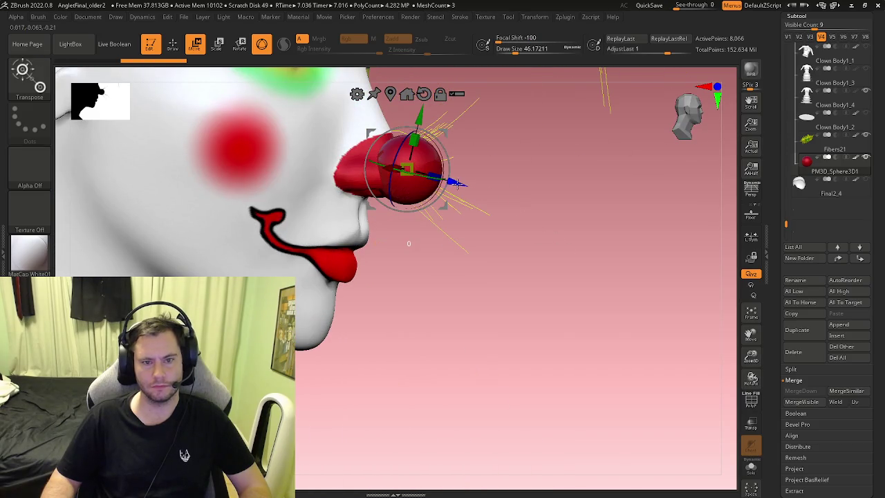
mouse_move(448, 184)
left_mouse_down()
mouse_move(495, 230)
mouse_move(539, 220)
left_mouse_up()
key("q")
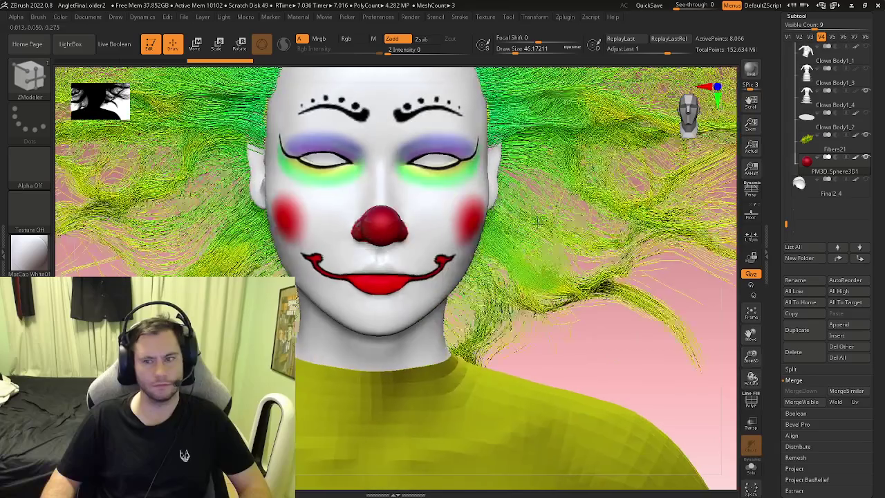
Unhide the red-irised eyeball subtool and frame the painted face at an angle
left_click_drag(785, 223, 787, 77)
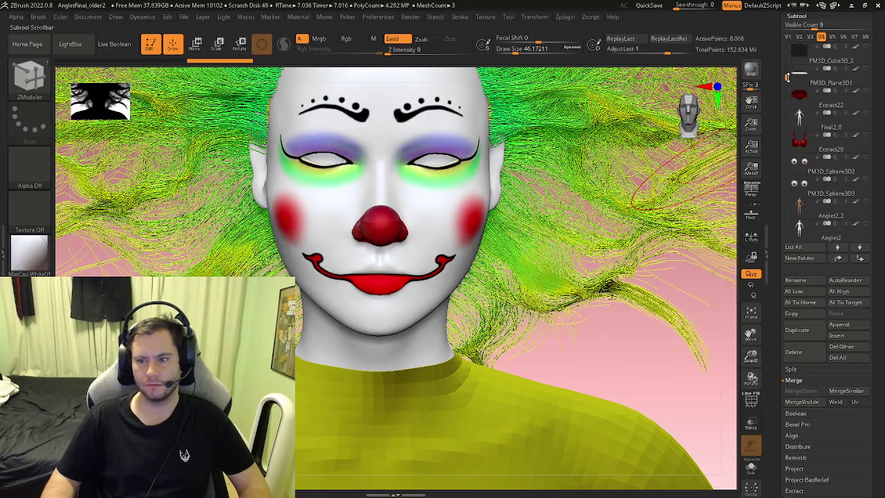
left_click(866, 180)
key("f")
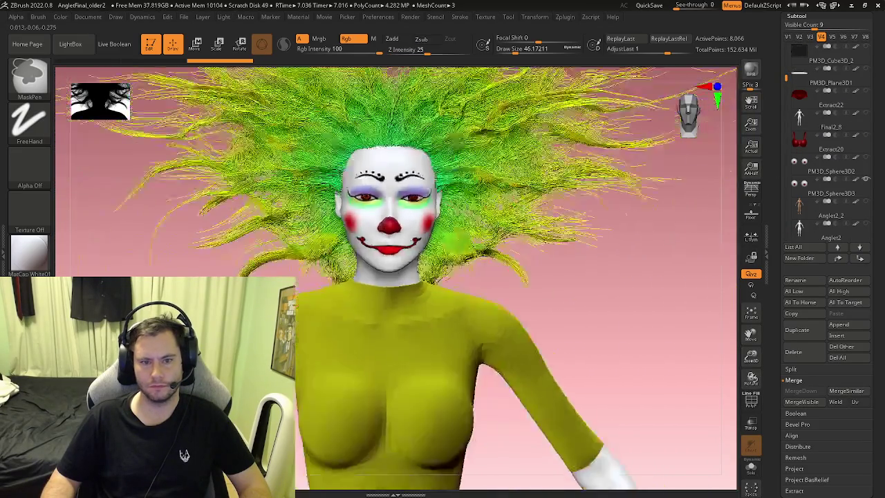
scroll(460, 256, "up", 3)
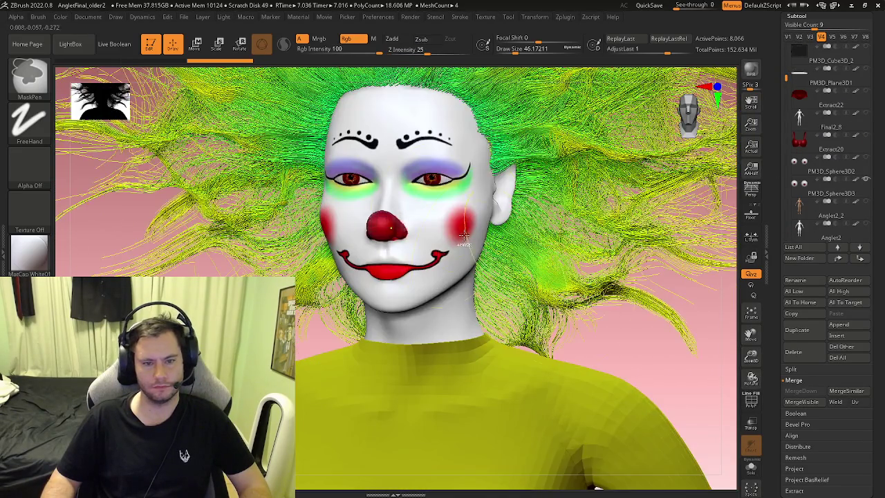
scroll(460, 262, "up", 2)
scroll(460, 266, "up", 2)
scroll(460, 266, "down", 2)
mouse_move(460, 266)
left_mouse_down()
mouse_move(525, 266)
mouse_move(664, 173)
left_mouse_up()
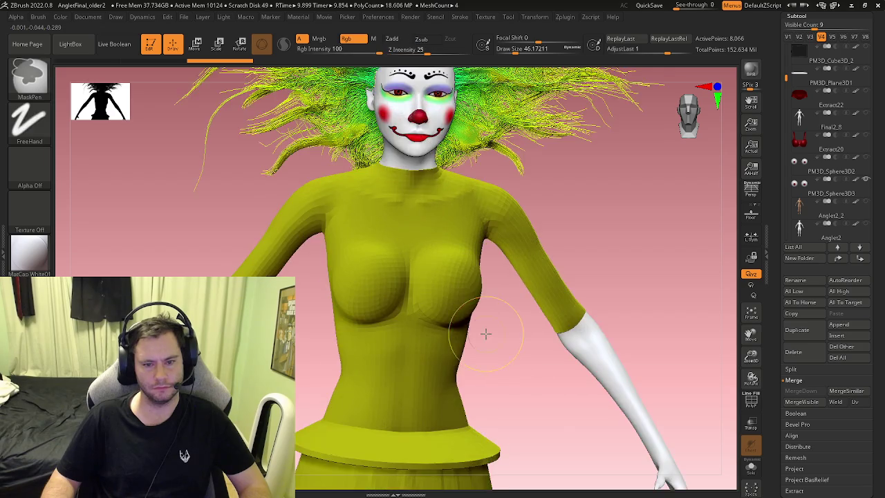
Select the Clown Body1_4 skirt subtool and show its polyframe and polygroup colours
scroll(826, 152, "down", 2)
scroll(827, 152, "down", 2)
scroll(827, 153, "down", 2)
scroll(827, 152, "down", 2)
scroll(826, 201, "down", 1)
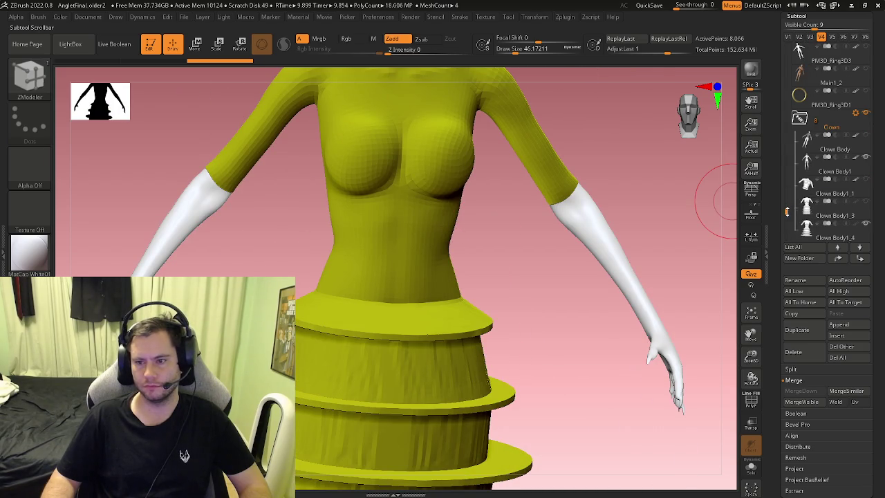
left_click(830, 228)
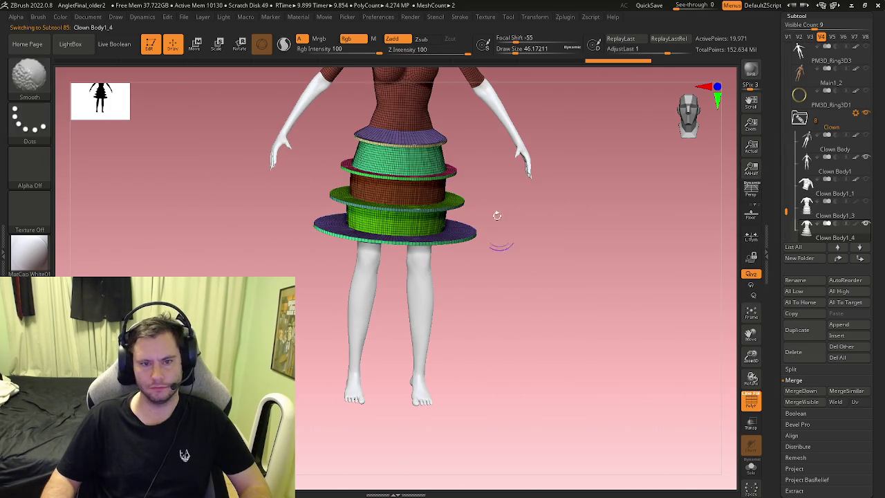
key("shift+f")
Use ZModeler to cap the open hole in the skirt's ring band
scroll(526, 264, "up", 5)
key("b")
key("z")
key("m")
scroll(484, 273, "up", 2)
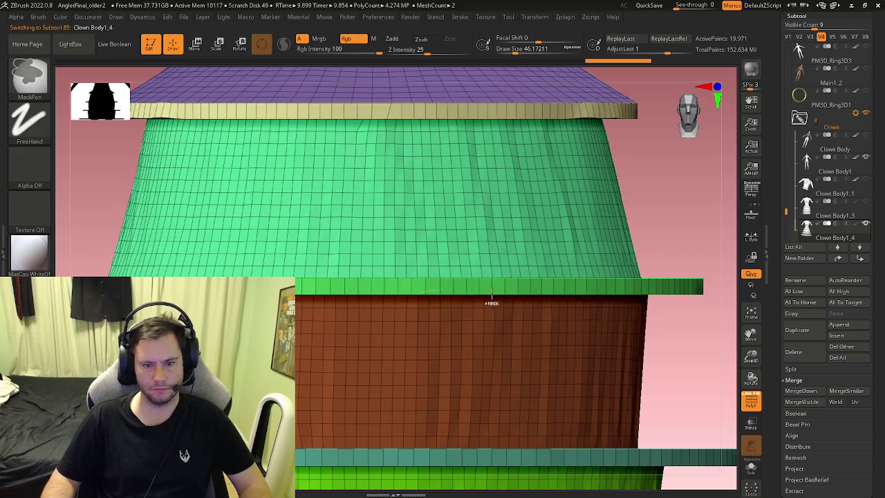
key("space")
left_click(391, 152)
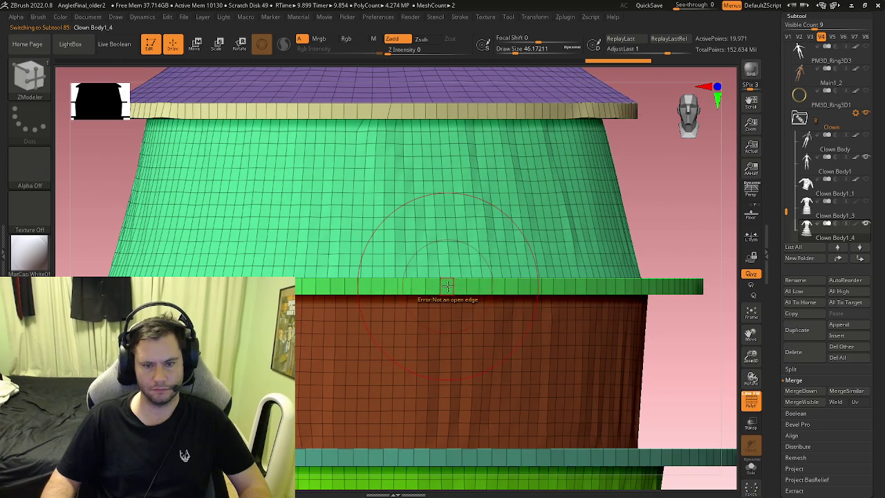
mouse_move(448, 286)
right_mouse_down()
mouse_move(437, 267)
mouse_move(441, 150)
right_mouse_up()
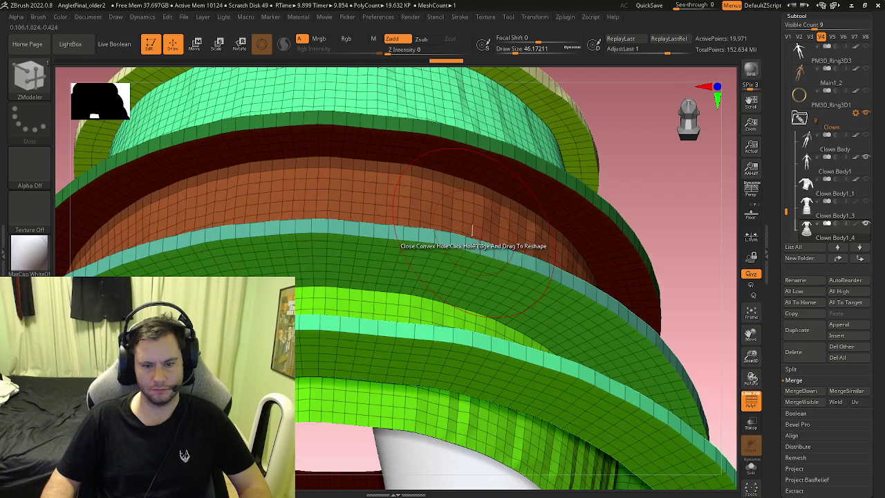
left_click(446, 325)
Mask the green and purple skirt bands, then clear the mask and view the skirt front-on
left_click(448, 258, "ctrl")
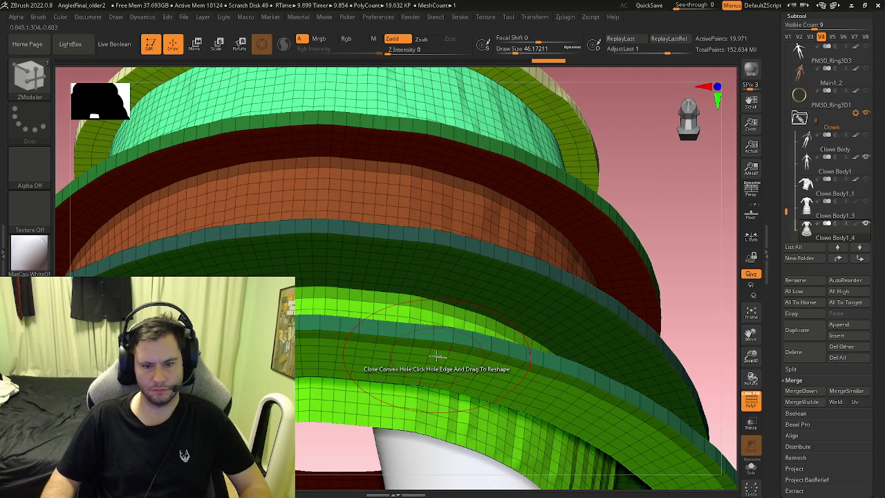
right_click_drag(450, 277, 444, 262)
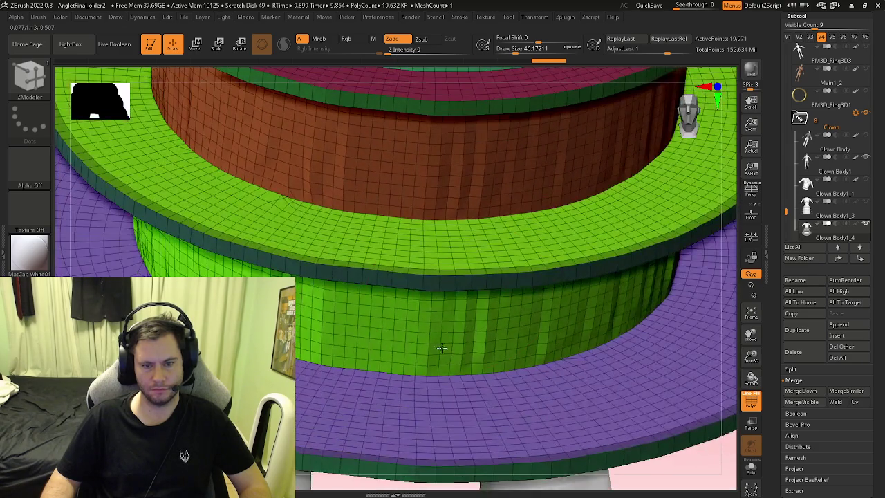
left_click(446, 259, "ctrl")
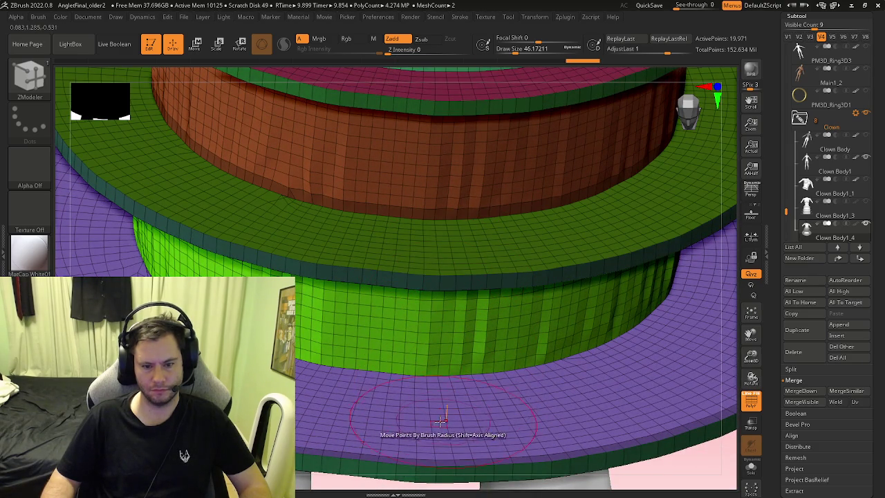
left_click(465, 402, "ctrl")
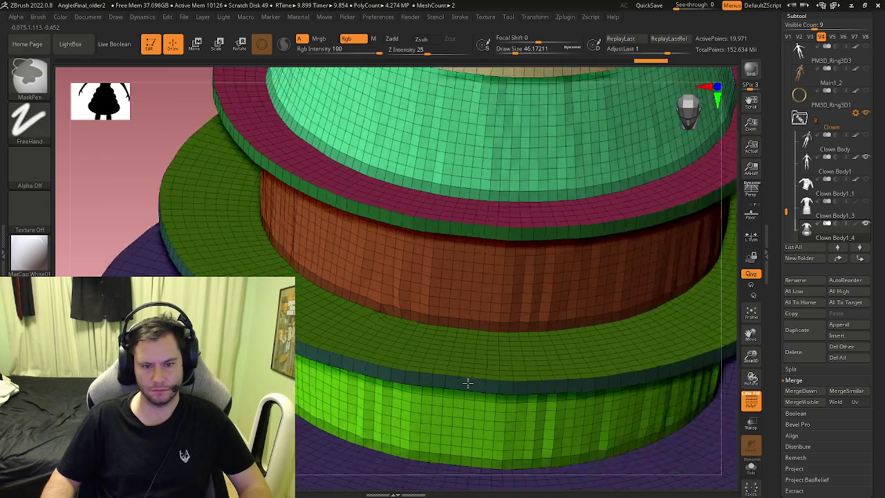
mouse_move(367, 339)
right_mouse_down("ctrl")
mouse_move(410, 347)
mouse_move(454, 332)
right_mouse_up("ctrl")
left_click(624, 286, "ctrl")
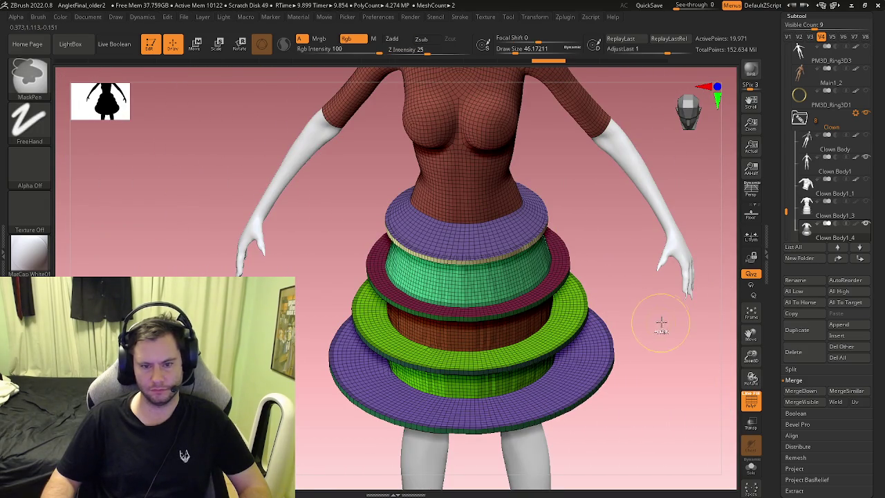
right_click_drag(629, 287, 620, 283, "shift")
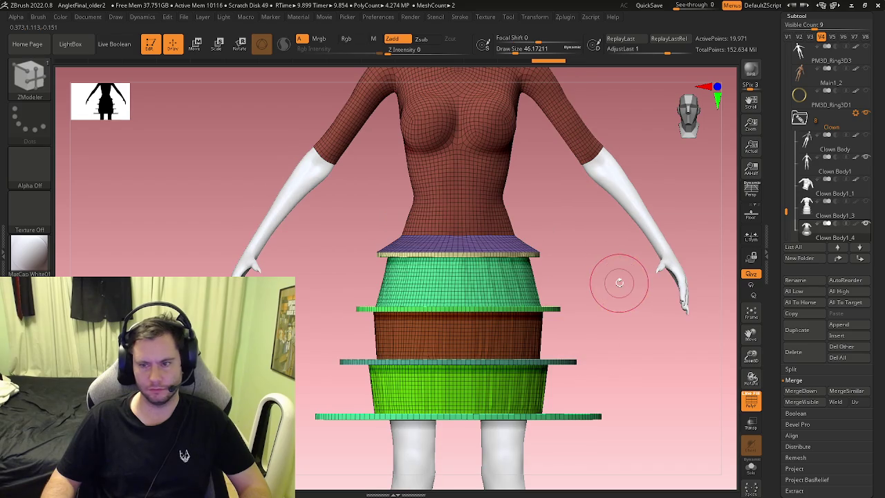
Run ZRemesher with KeepGroups on the skirt and zoom in on the remeshed rings
left_click(805, 15)
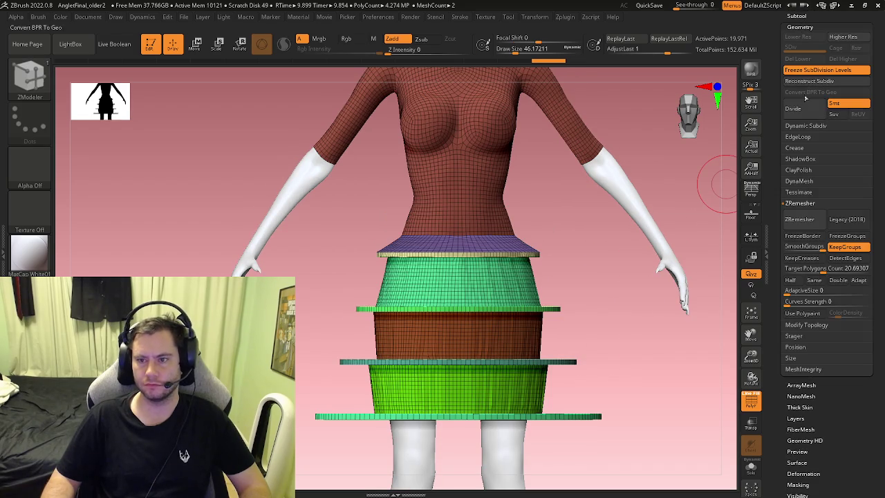
left_click(794, 223)
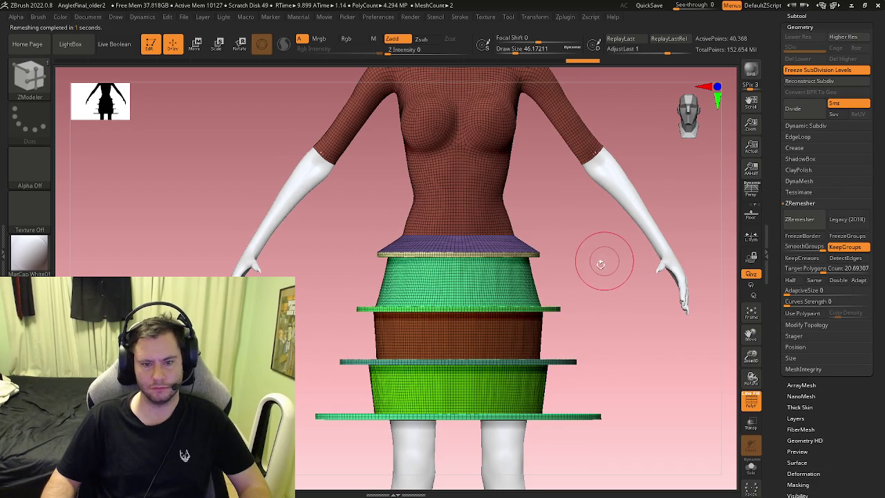
left_click_drag(602, 257, 597, 316)
mouse_move(474, 340)
right_mouse_down("ctrl")
mouse_move(543, 441)
mouse_move(533, 439)
right_mouse_up("ctrl")
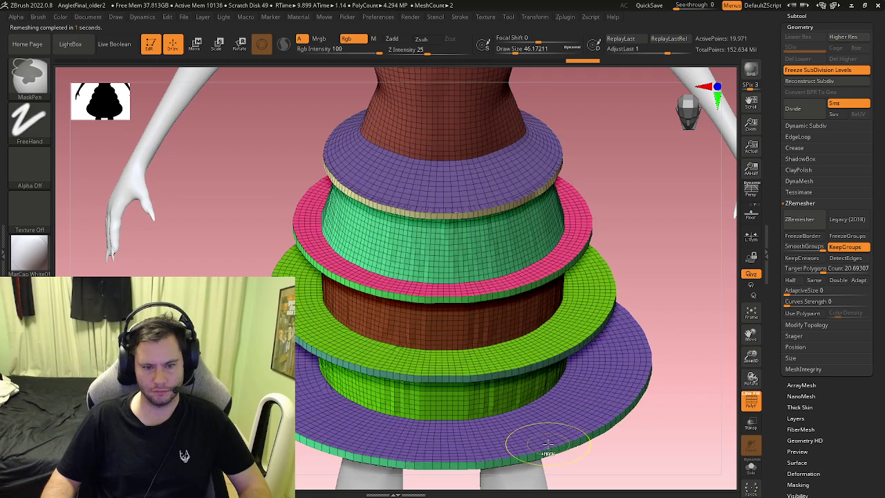
Switch to ZModeler and set its polygon action to Delete
key("b")
key("z")
key("m")
mouse_move(495, 331)
right_mouse_down()
mouse_move(445, 204)
mouse_move(530, 281)
mouse_move(474, 219)
mouse_move(488, 162)
mouse_move(425, 198)
mouse_move(437, 240)
right_mouse_up()
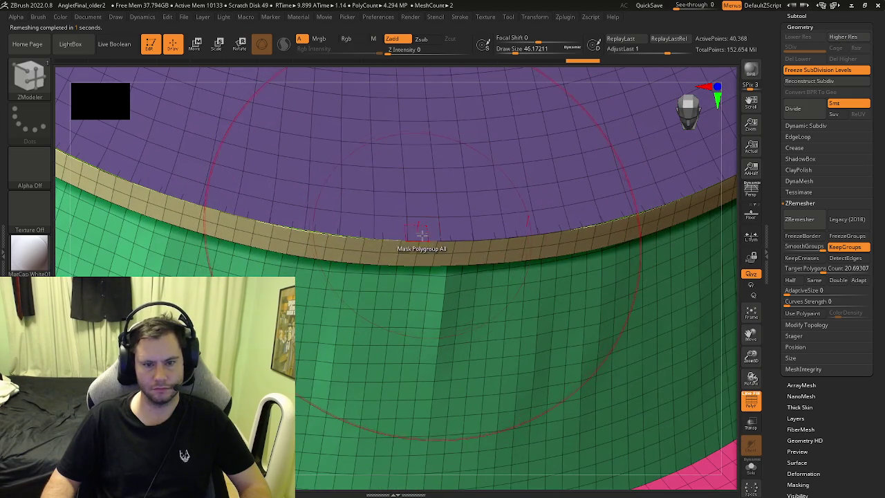
key("space")
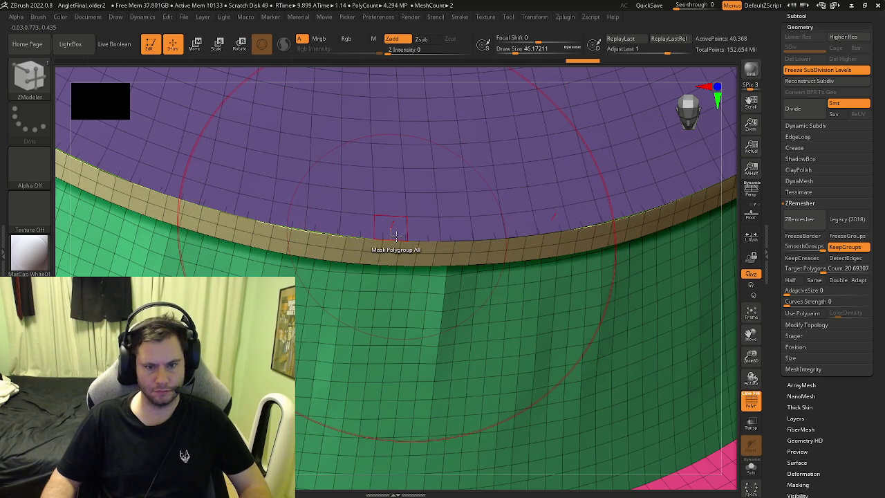
right_click_drag(395, 235, 373, 231)
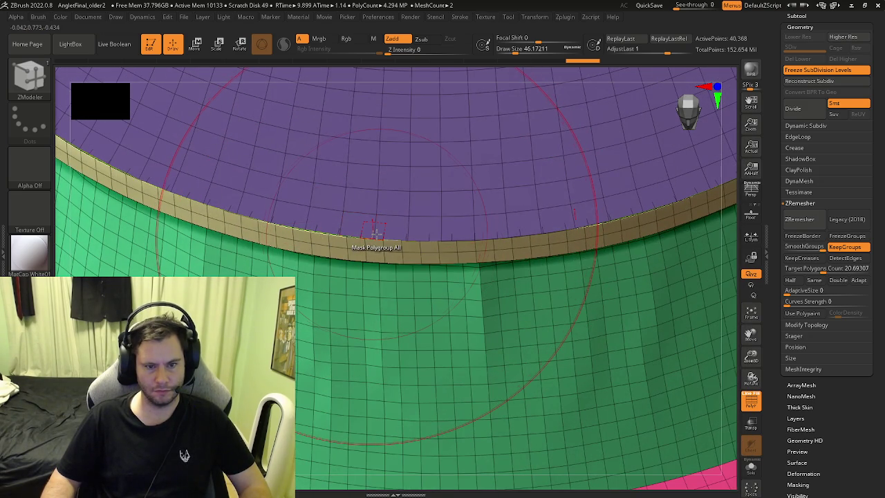
key("space")
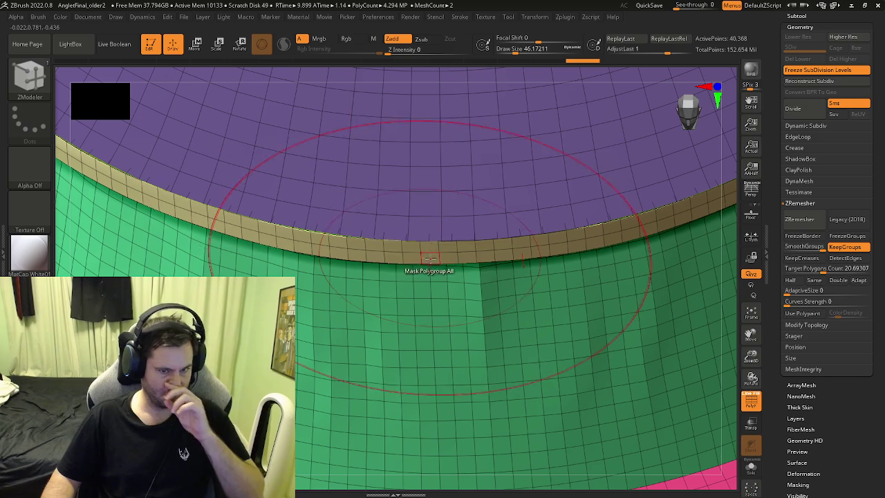
key("space")
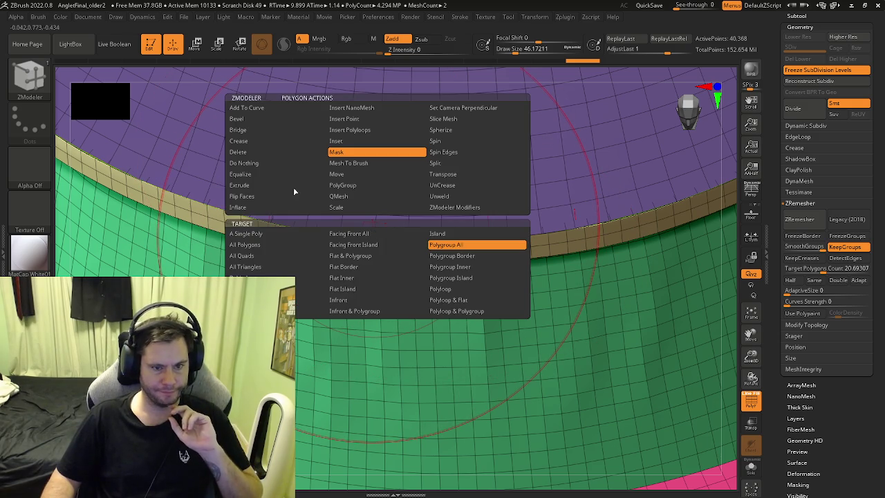
left_click(263, 153)
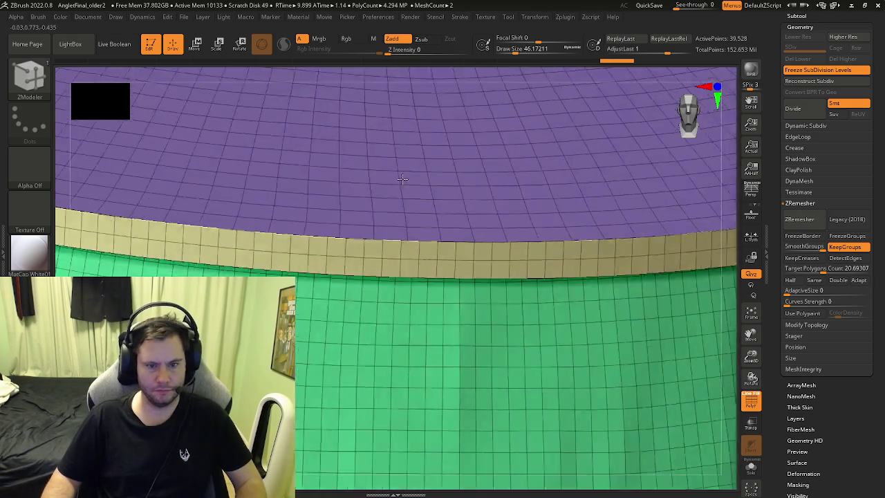
Inspect the remeshed rings from above and side-on, then undo the last torso change
scroll(401, 231, "down", 6)
right_click_drag(524, 229, 463, 318)
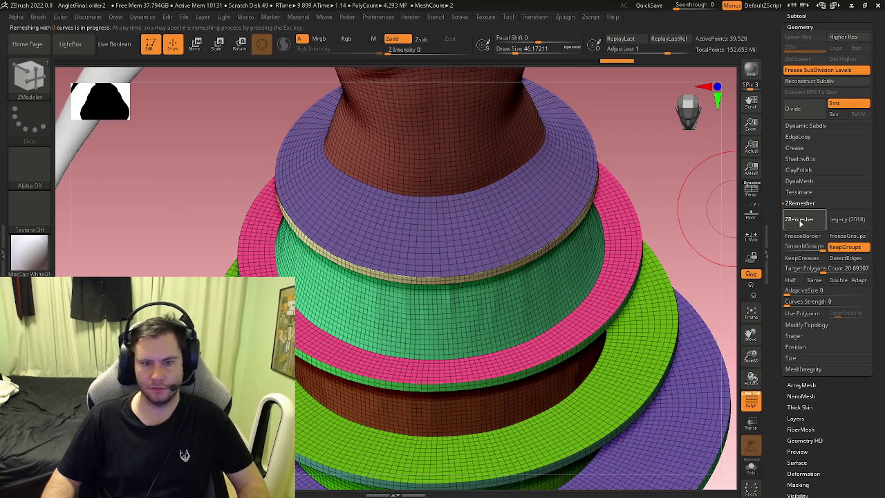
mouse_move(513, 276)
right_mouse_down()
mouse_move(546, 276)
mouse_move(450, 251)
mouse_move(484, 291)
mouse_move(528, 272)
right_mouse_up()
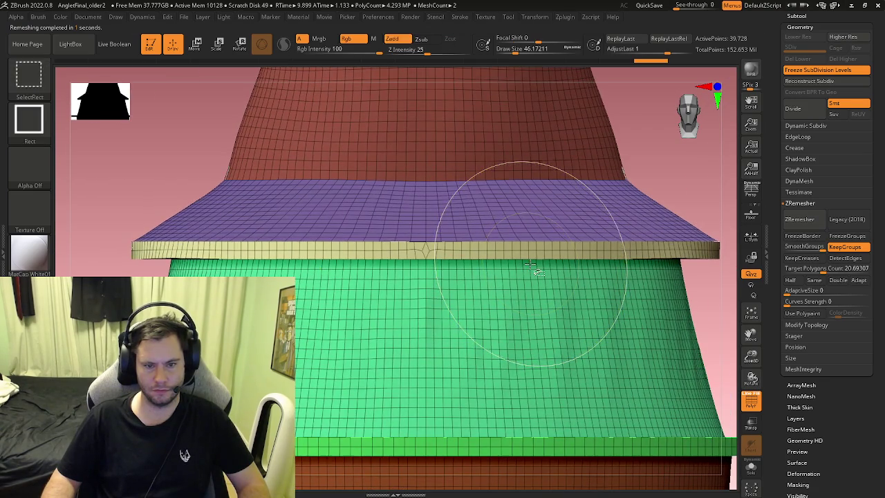
mouse_move(500, 308)
right_mouse_down()
mouse_move(533, 198)
mouse_move(779, 215)
right_mouse_up()
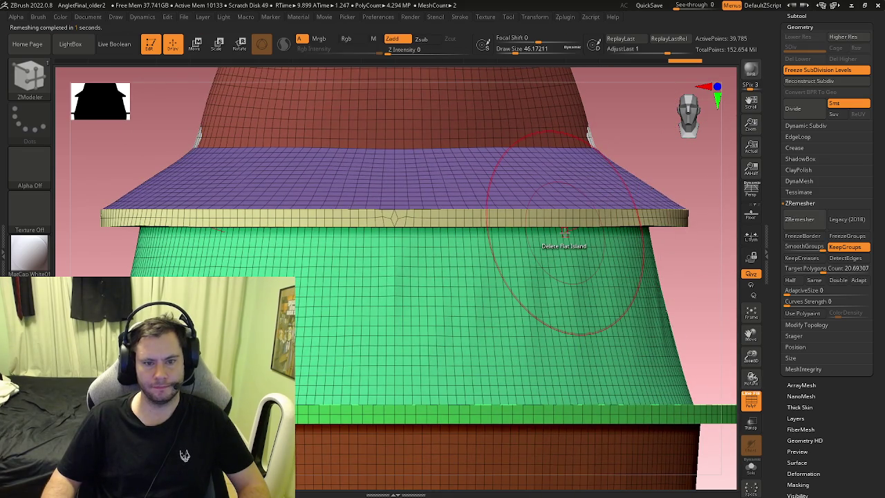
mouse_move(573, 247)
right_mouse_down()
mouse_move(429, 235)
mouse_move(454, 267)
right_mouse_up()
key("ctrl+z")
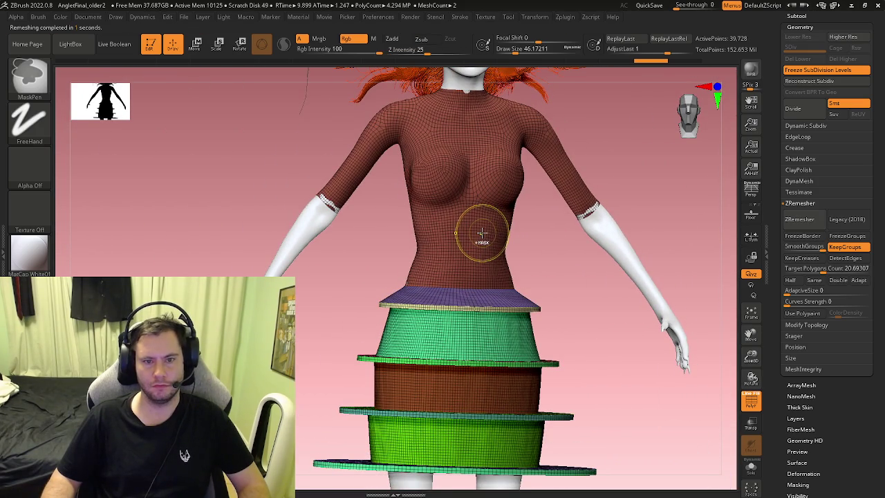
Undo and redo to restore the updated torso mesh, then frame the lower skirt rings
key("ctrl+z")
right_click_drag(482, 242, 495, 276)
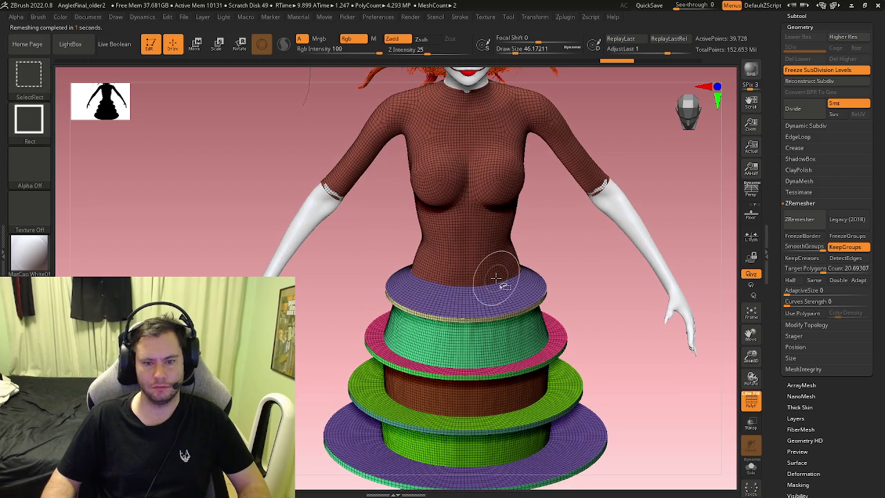
key("ctrl+shift+z")
right_click_drag(558, 286, 601, 325)
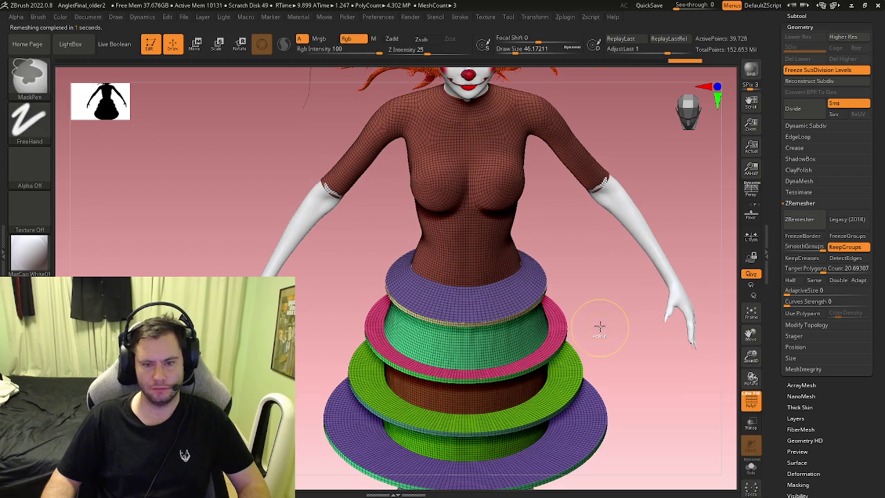
key("ctrl")
key("ctrl")
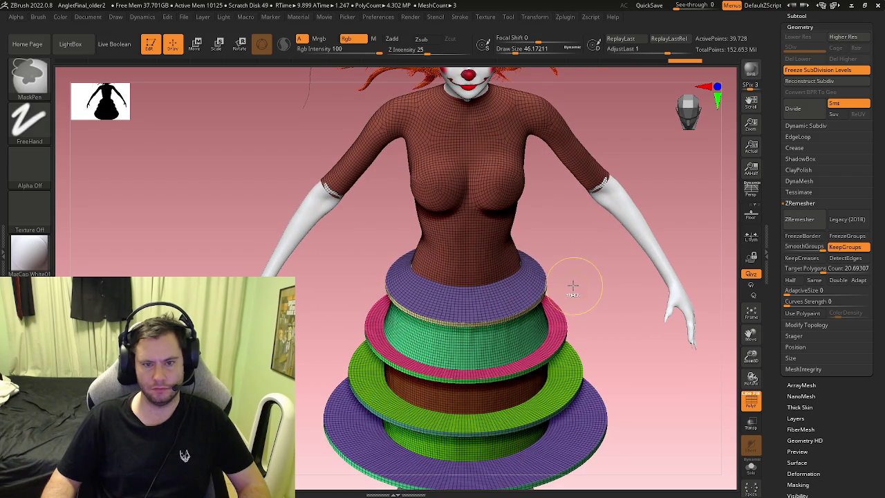
key("ctrl+shift+z")
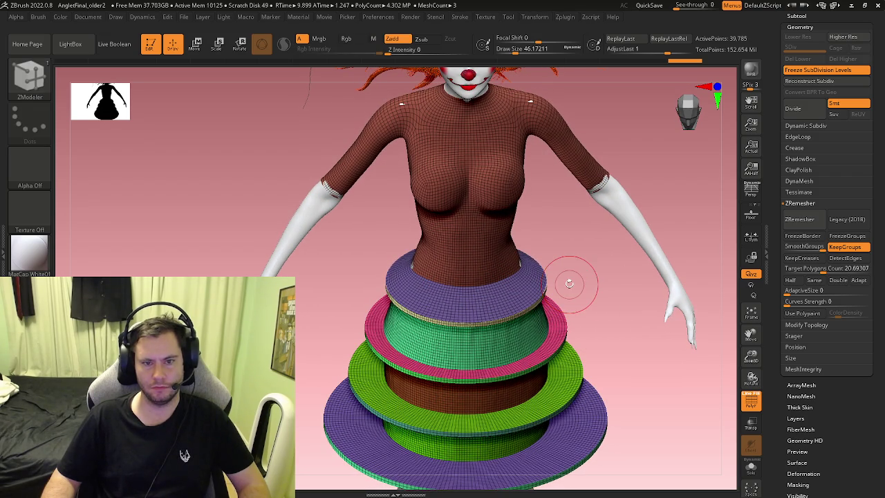
key("f")
mouse_move(600, 296)
right_mouse_down("ctrl")
mouse_move(489, 324)
mouse_move(490, 298)
right_mouse_up("ctrl")
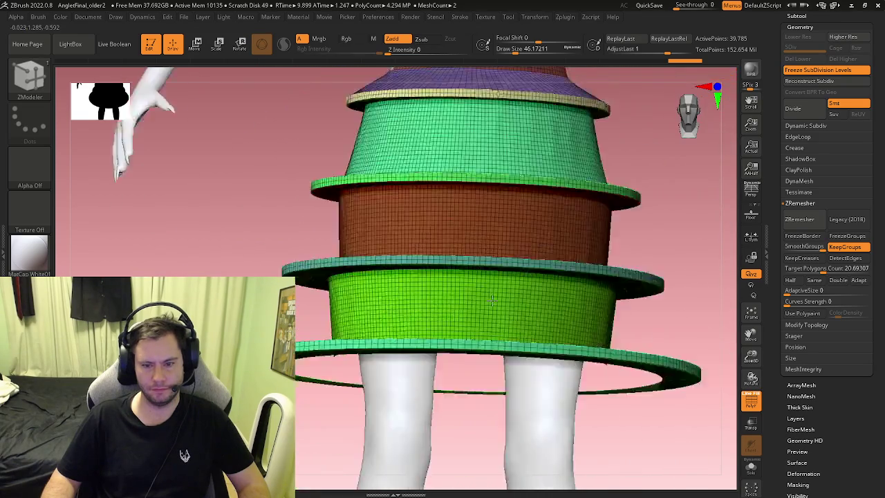
Set ZModeler to mask whole polygroups and mask the lower and upper teal rings
key("space")
mouse_move(493, 308)
right_mouse_down()
mouse_move(458, 357)
mouse_move(253, 308)
right_mouse_up()
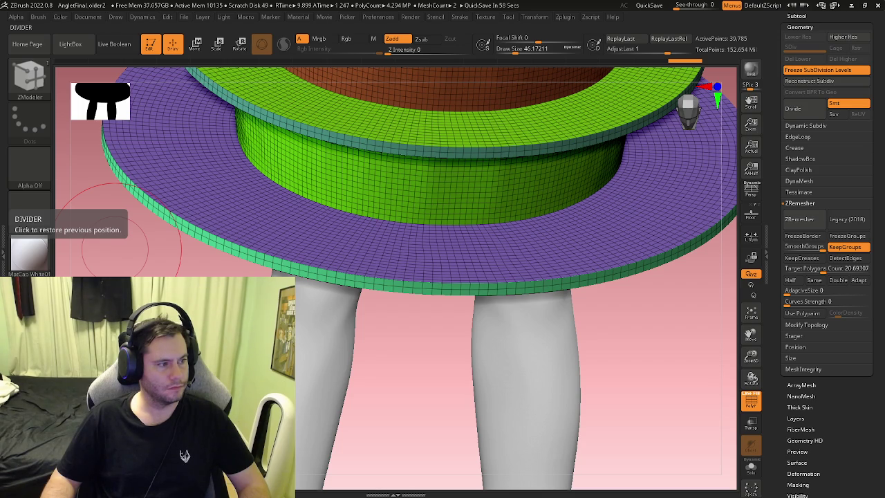
right_click_drag(363, 231, 408, 283)
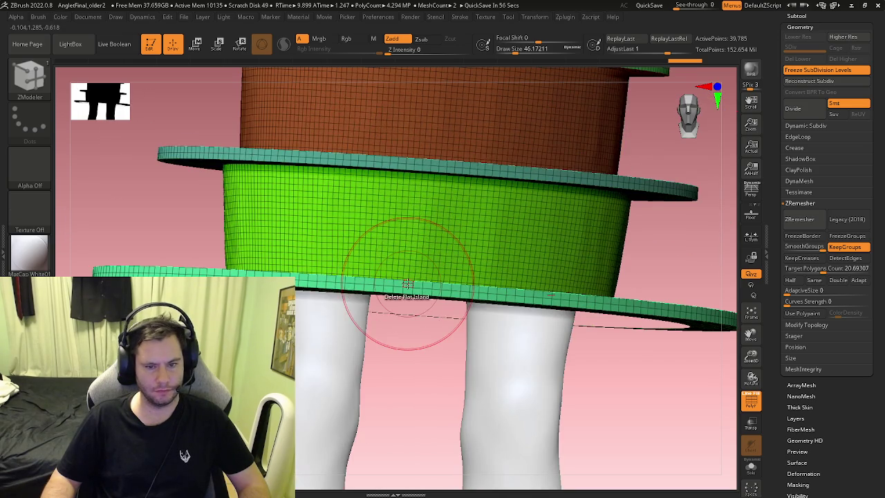
key("space")
left_click(374, 157)
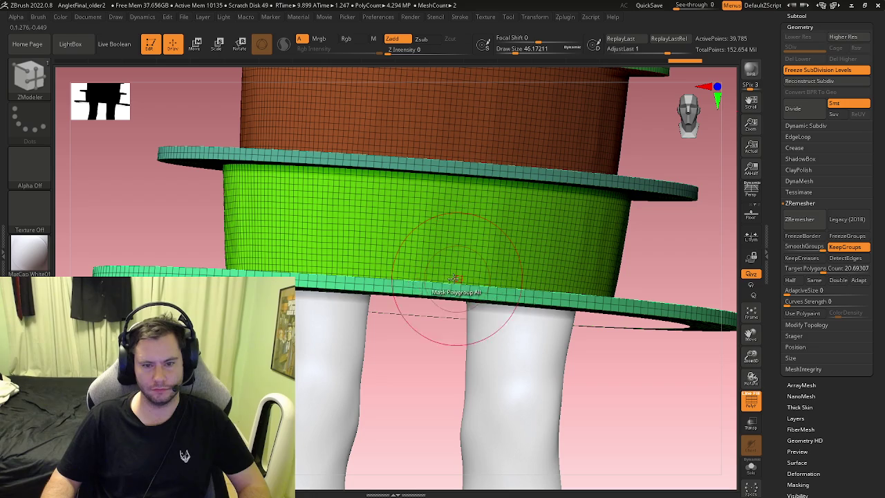
left_click(447, 285)
left_click(435, 165)
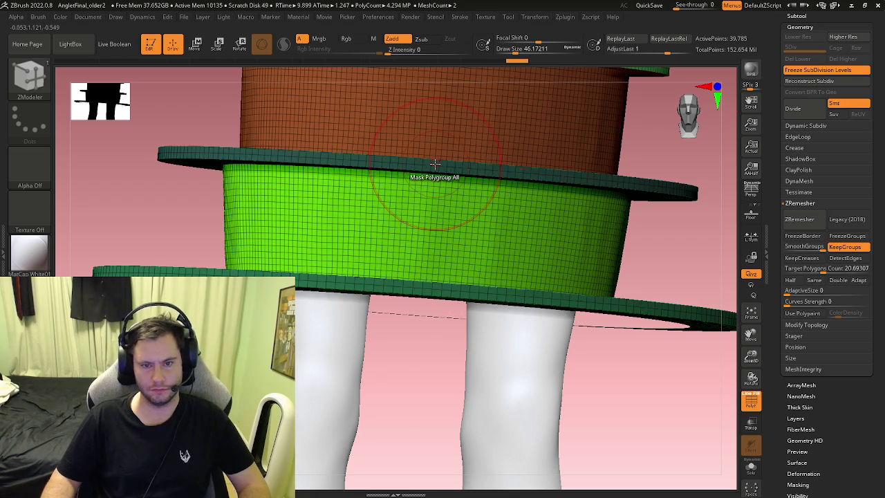
Mask the purple, green and pink rings plus the purple top and beige rim band
right_click_drag(431, 232, 428, 294)
left_click(428, 294)
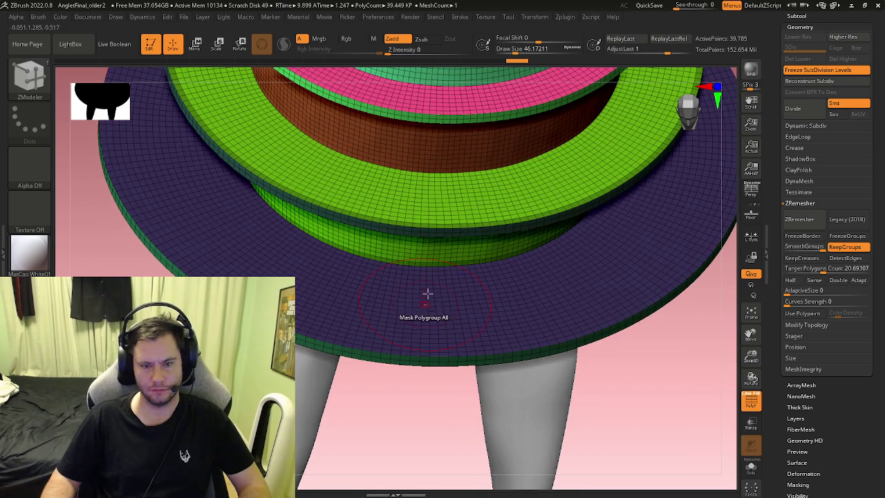
left_click(457, 194)
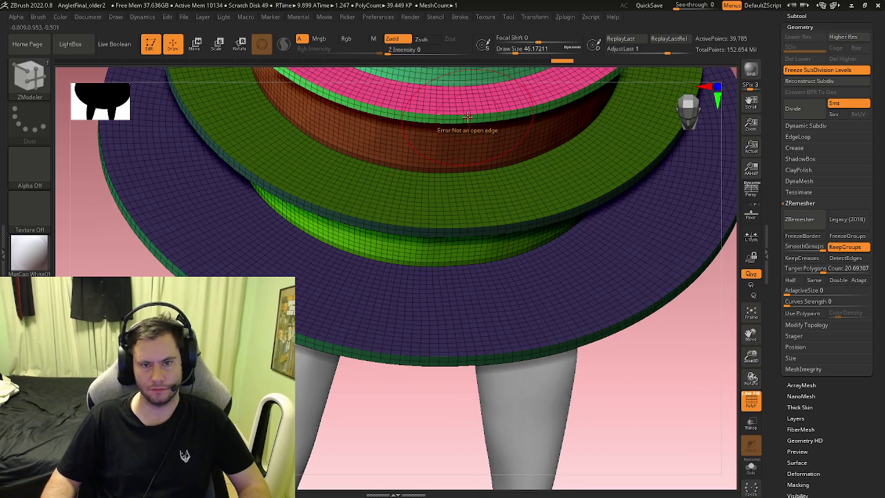
left_click(468, 107)
mouse_move(465, 106)
right_mouse_down()
mouse_move(475, 116)
mouse_move(445, 158)
right_mouse_up()
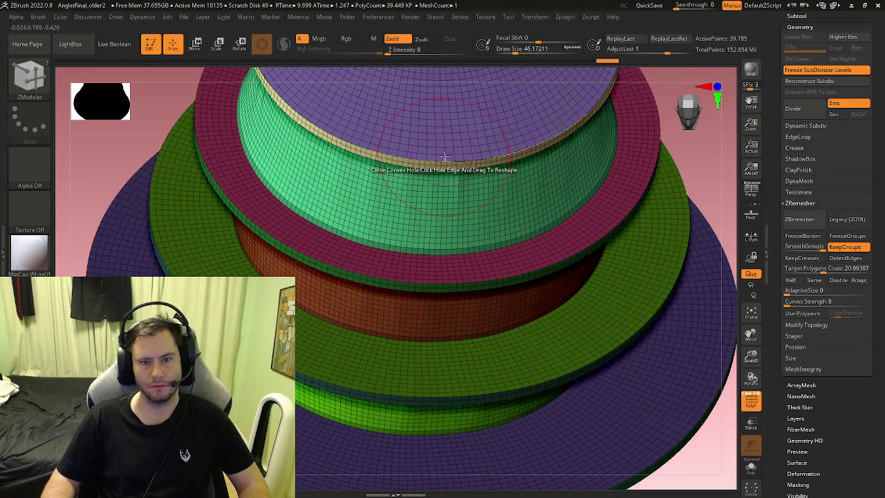
left_click(450, 155)
scroll(453, 161, "up", 3)
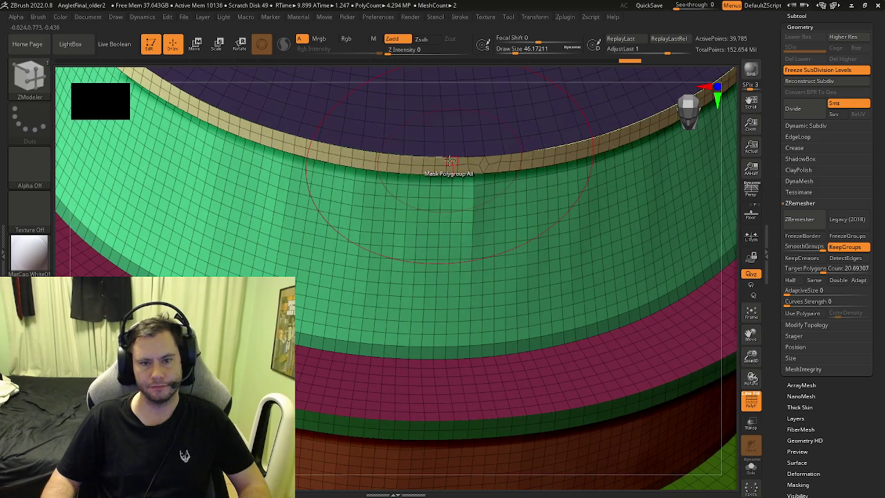
left_click(449, 162, "ctrl")
mouse_move(458, 158)
right_mouse_down()
mouse_move(419, 214)
mouse_move(422, 191)
mouse_move(498, 231)
mouse_move(482, 266)
mouse_move(441, 291)
mouse_move(448, 293)
mouse_move(441, 194)
right_mouse_up()
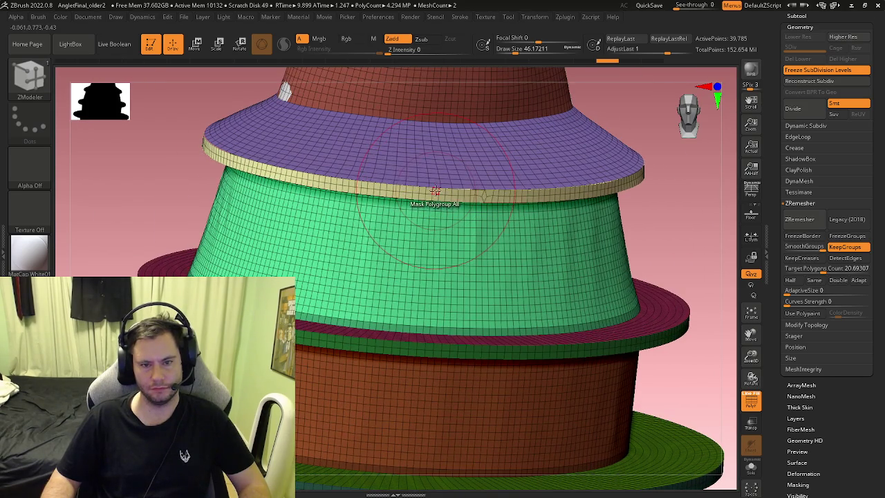
left_click(435, 190)
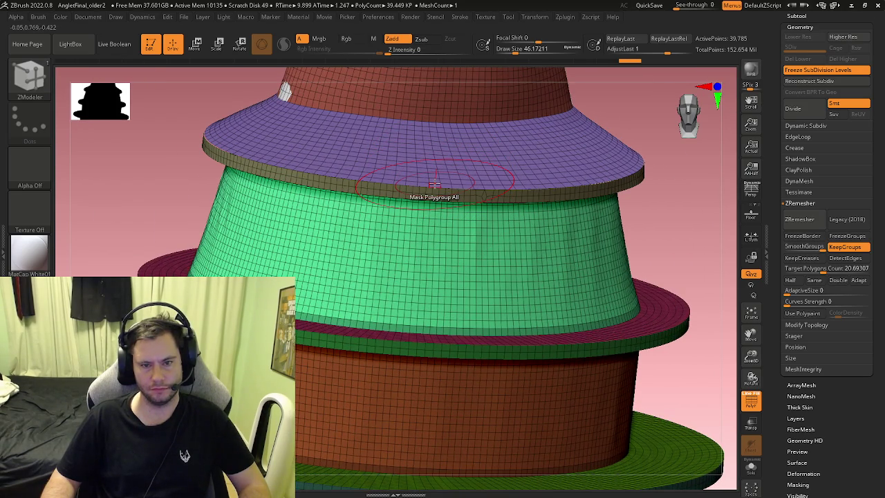
mouse_move(443, 193)
right_mouse_down()
mouse_move(425, 206)
mouse_move(406, 272)
mouse_move(433, 323)
right_mouse_up()
Unmask the pink rim, lower green tiers and purple rim, then frame the skirt front-on
key("b")
key("z")
key("m")
left_click(474, 317, "ctrl")
left_click(462, 435, "ctrl")
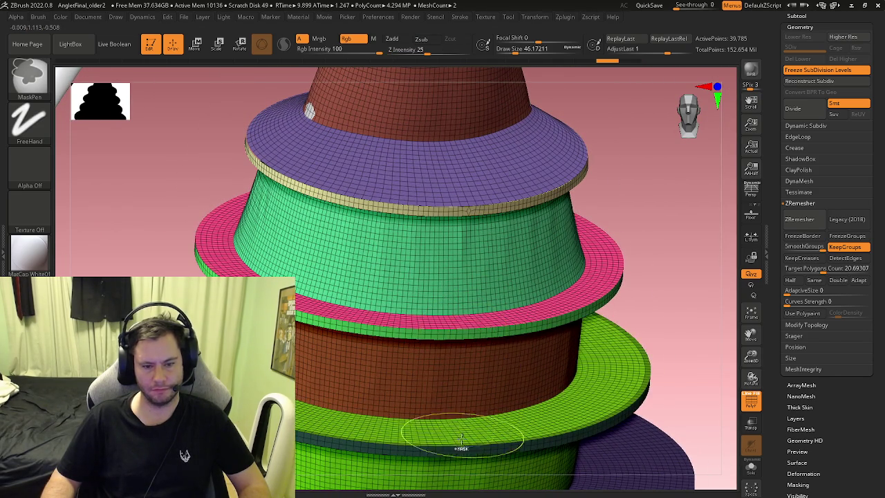
right_click_drag(462, 436, 489, 265, "alt")
left_click(489, 265, "ctrl")
key("b")
key("z")
key("m")
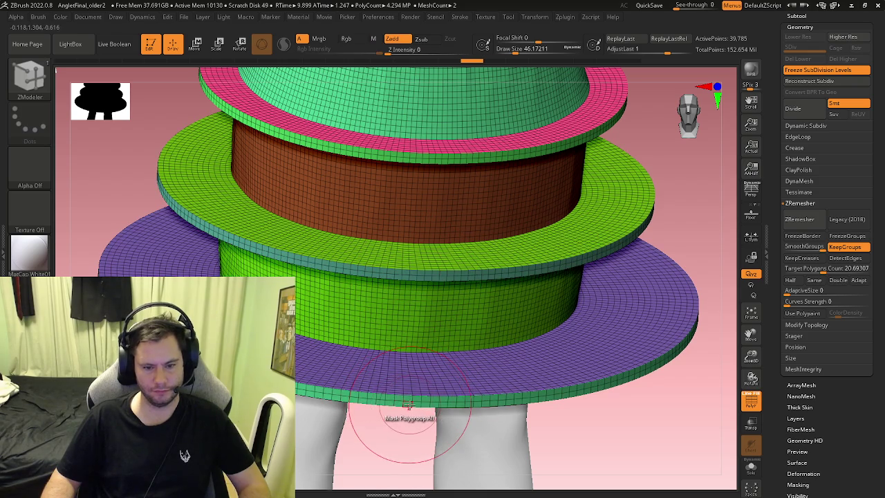
mouse_move(420, 278)
right_mouse_down()
mouse_move(426, 225)
mouse_move(411, 220)
right_mouse_up()
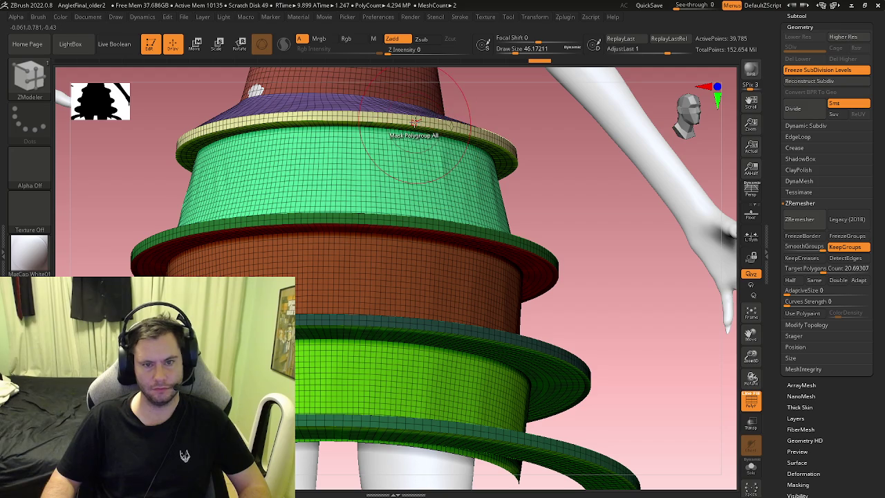
key("f")
left_click_drag(441, 197, 403, 246)
Move the unmasked lower rings up by a tiny vertical offset (about 0.008), then clear the mask
key("w")
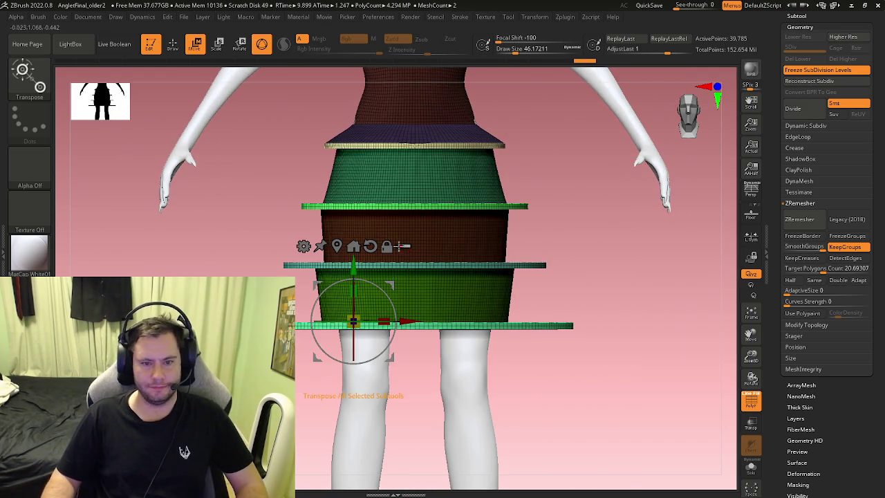
left_click(457, 243)
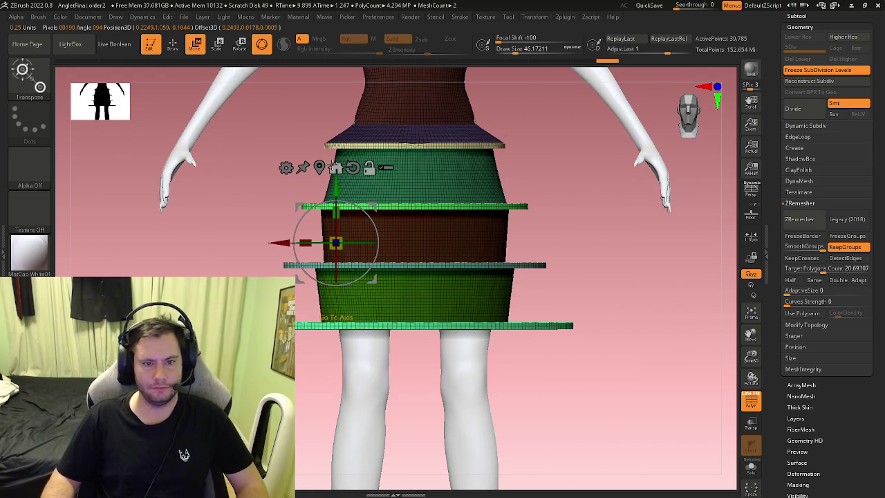
left_click_drag(448, 161, 453, 198)
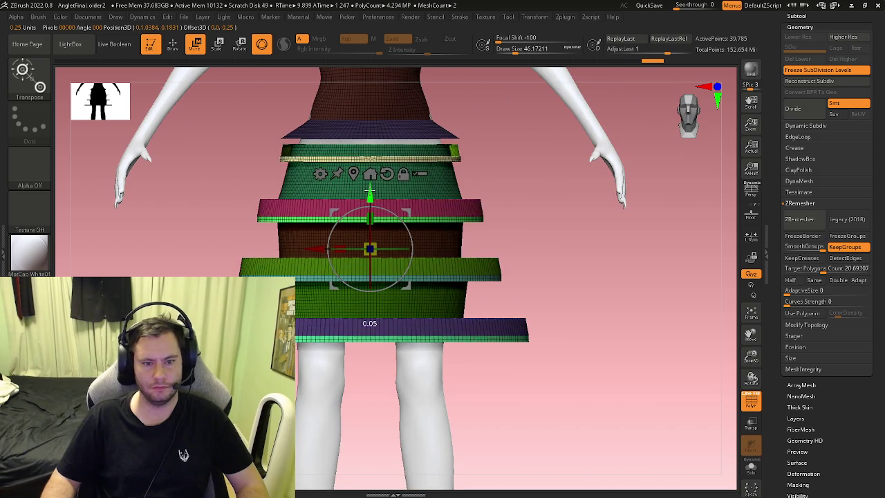
mouse_move(370, 197)
left_mouse_down()
mouse_move(376, 228)
mouse_move(448, 218)
mouse_move(455, 190)
mouse_move(437, 215)
mouse_move(454, 229)
left_mouse_up()
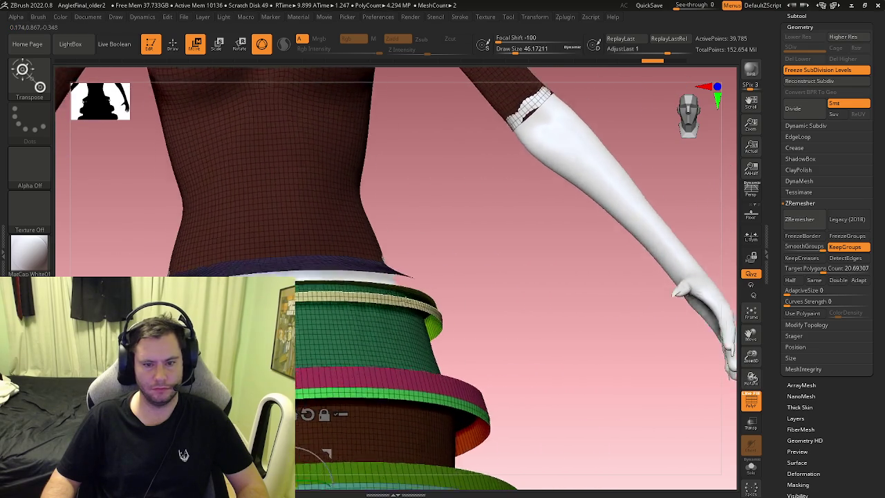
mouse_move(385, 318)
left_mouse_down()
mouse_move(341, 313)
mouse_move(392, 329)
mouse_move(353, 307)
mouse_move(331, 329)
mouse_move(373, 326)
mouse_move(388, 258)
left_mouse_up()
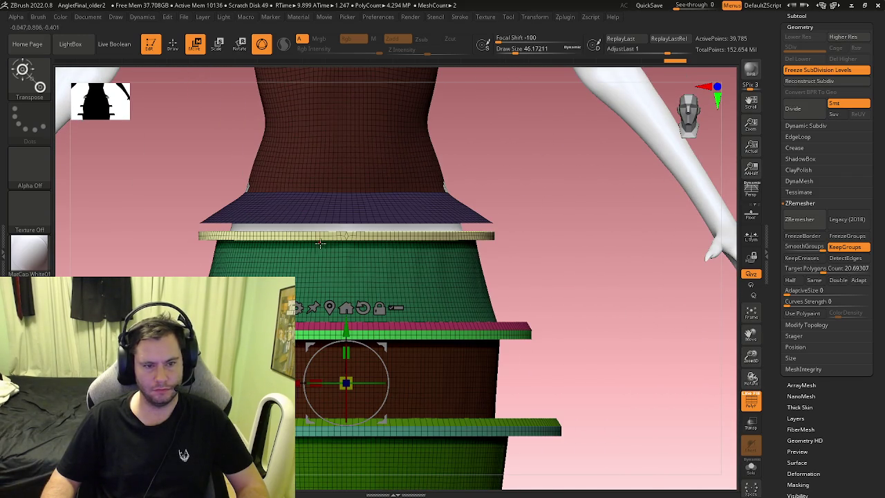
left_click_drag(348, 325, 348, 318)
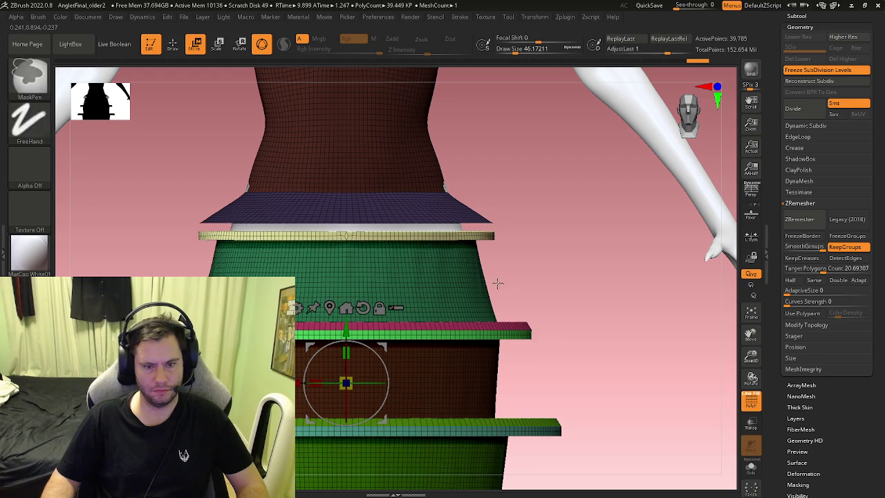
left_click_drag(543, 231, 553, 257, "ctrl")
scroll(341, 225, "up", 3)
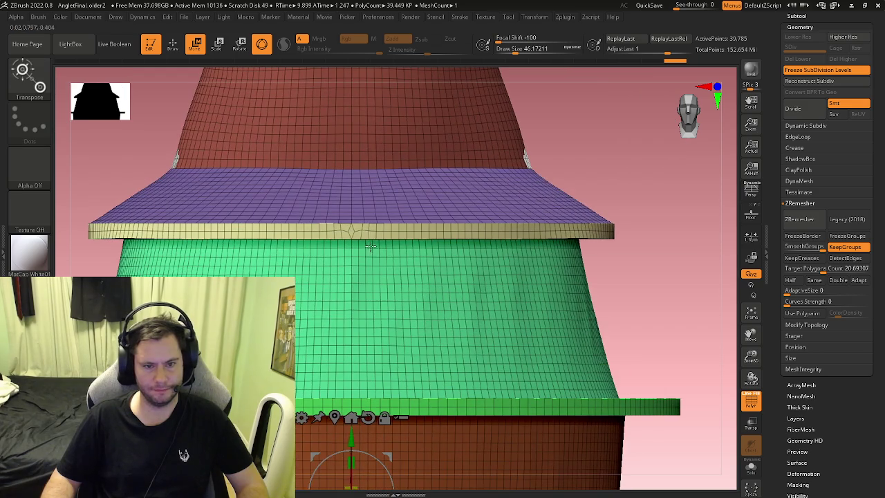
Isolate the beige band with an inverted mask and nudge it slightly downward
key("b")
key("z")
key("m")
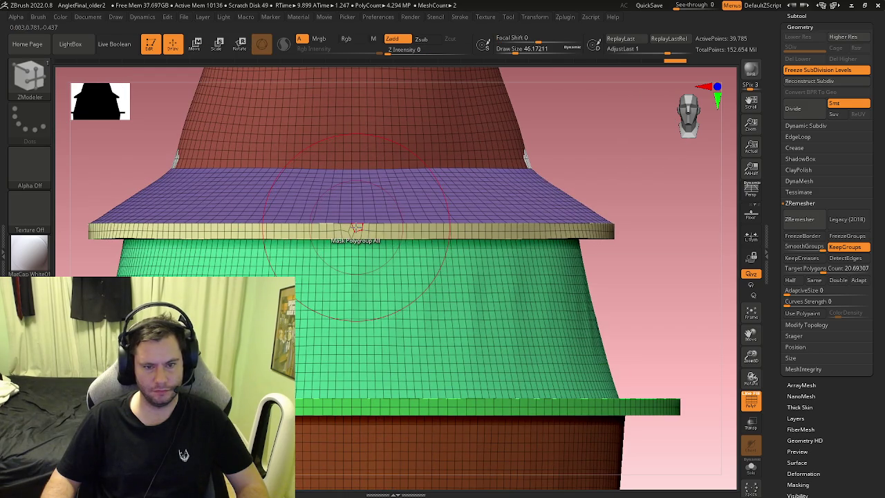
left_click(356, 228)
key("w")
key("ctrl+i")
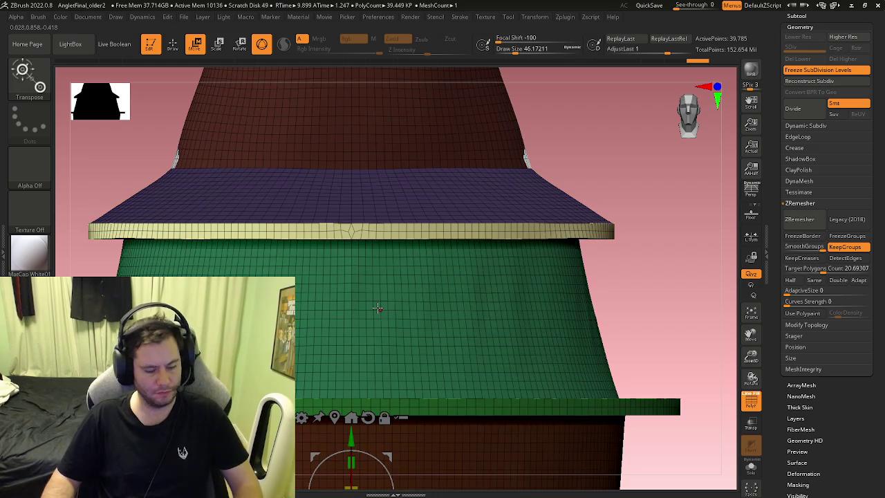
left_click_drag(351, 437, 351, 440)
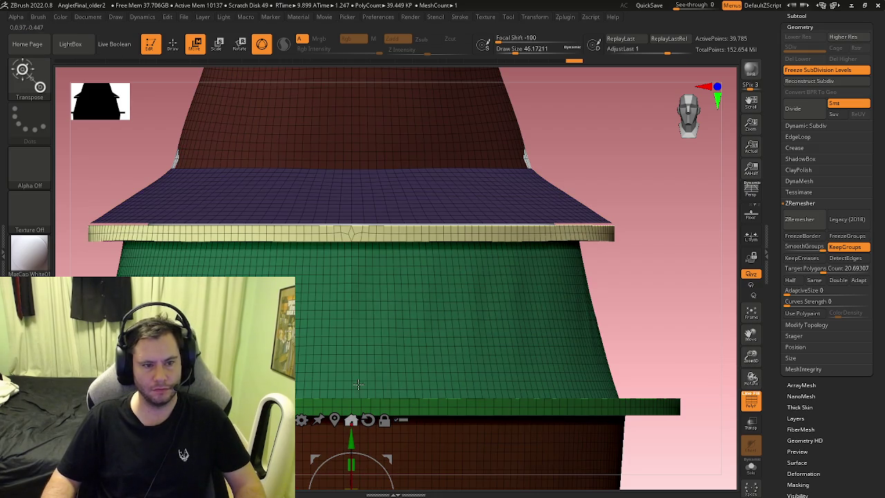
key("q")
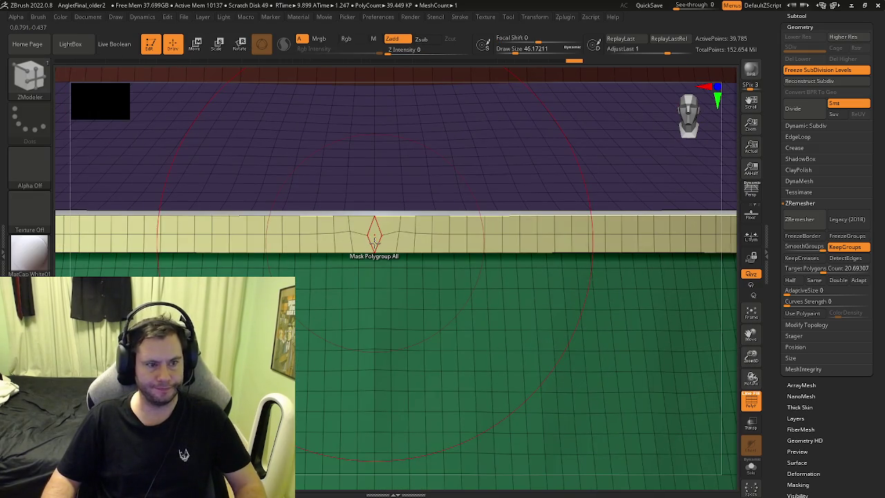
Try CurveBridge curves across the purple brim and along the beige band edge
key("b")
key("c")
left_click(393, 220)
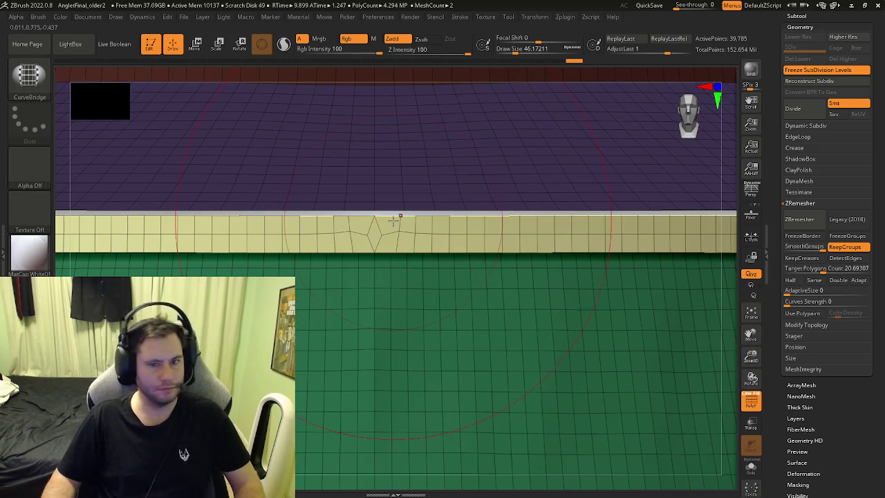
right_click_drag(393, 220, 387, 240)
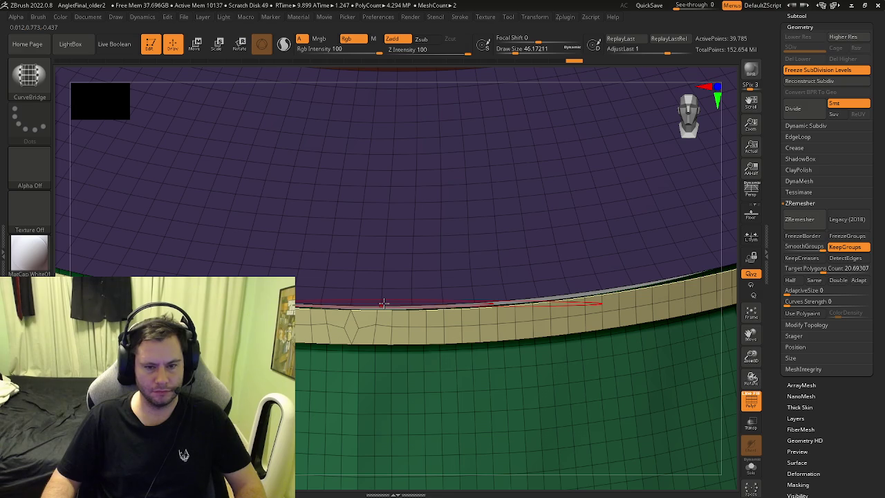
right_click_drag(382, 305, 316, 293, "ctrl")
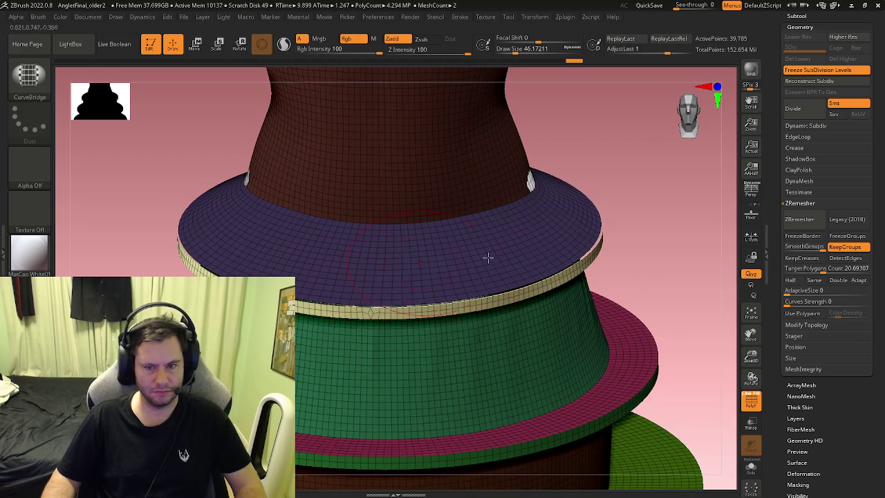
mouse_move(635, 206)
right_mouse_down()
mouse_move(622, 228)
mouse_move(420, 282)
right_mouse_up()
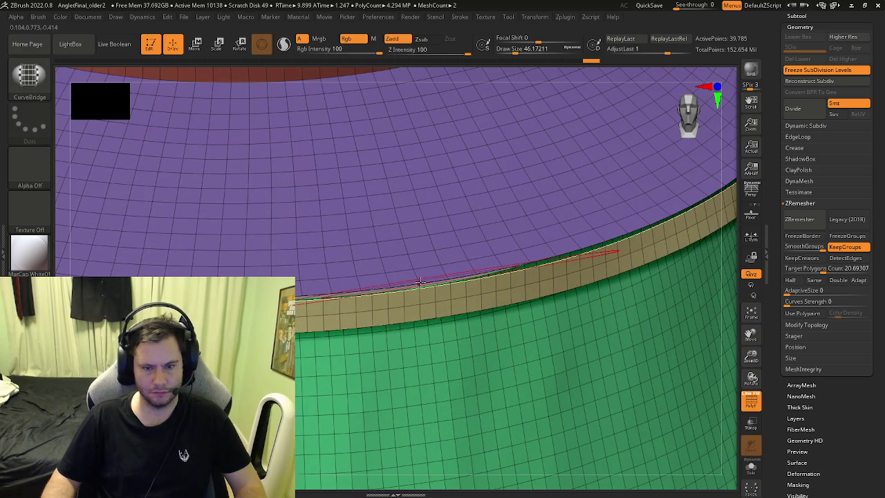
mouse_move(517, 261)
left_mouse_down()
mouse_move(470, 272)
mouse_move(558, 235)
left_mouse_up()
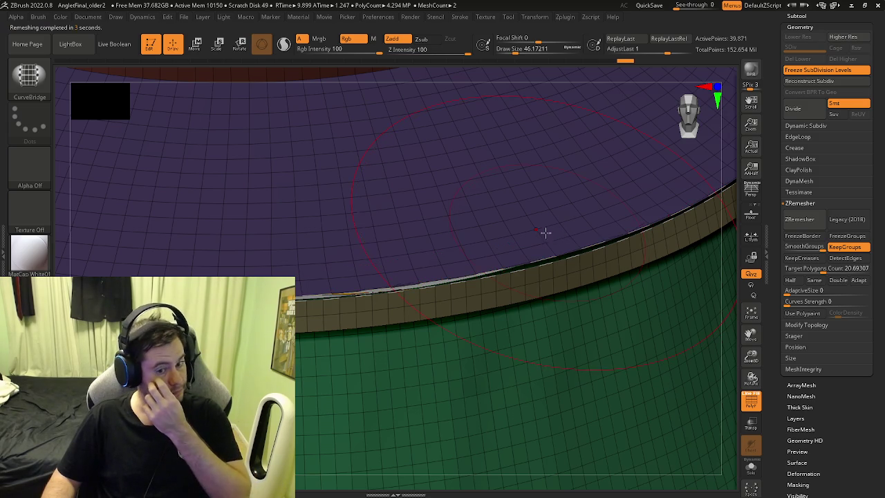
mouse_move(418, 285)
right_mouse_down()
mouse_move(429, 298)
mouse_move(403, 255)
mouse_move(422, 256)
mouse_move(420, 314)
mouse_move(349, 335)
mouse_move(362, 348)
mouse_move(449, 256)
mouse_move(653, 198)
right_mouse_up()
key("shift+f")
Back in ZModeler, invert the mask so only the beige rim stays unmasked for moving
key("shift+f")
key("shift+f")
key("b")
key("c")
key("b")
key("shift+f")
key("b")
key("z")
key("m")
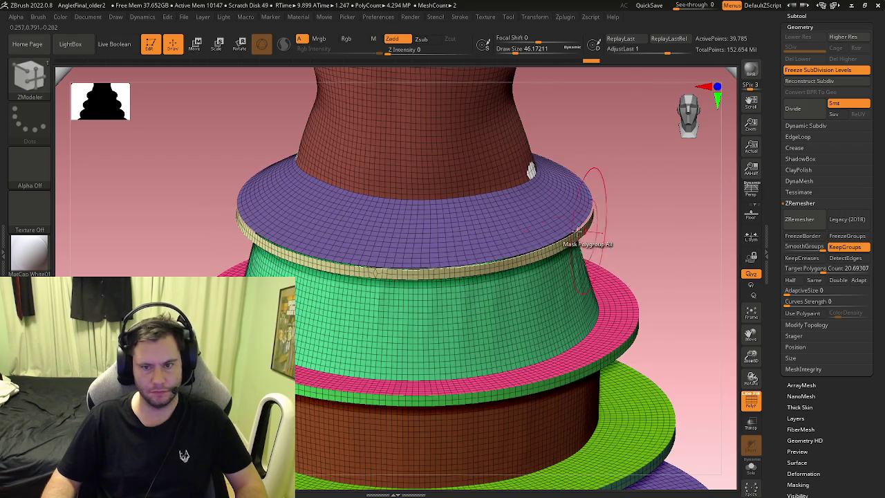
mouse_move(438, 263)
right_mouse_down("ctrl")
mouse_move(382, 244)
mouse_move(373, 297)
mouse_move(375, 246)
mouse_move(365, 221)
mouse_move(364, 253)
mouse_move(373, 262)
mouse_move(361, 303)
right_mouse_up("ctrl")
left_click(361, 303, "ctrl")
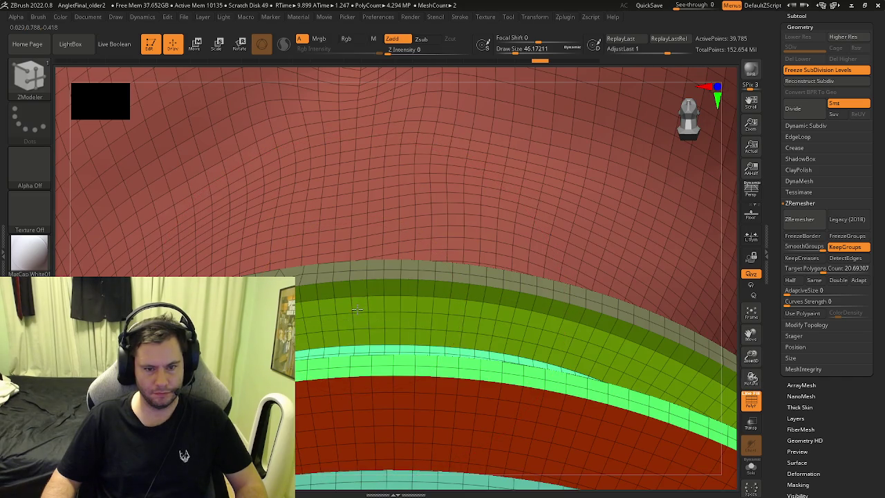
mouse_move(359, 306)
right_mouse_down()
mouse_move(366, 304)
mouse_move(396, 394)
right_mouse_up()
left_click(371, 304, "ctrl")
key("w")
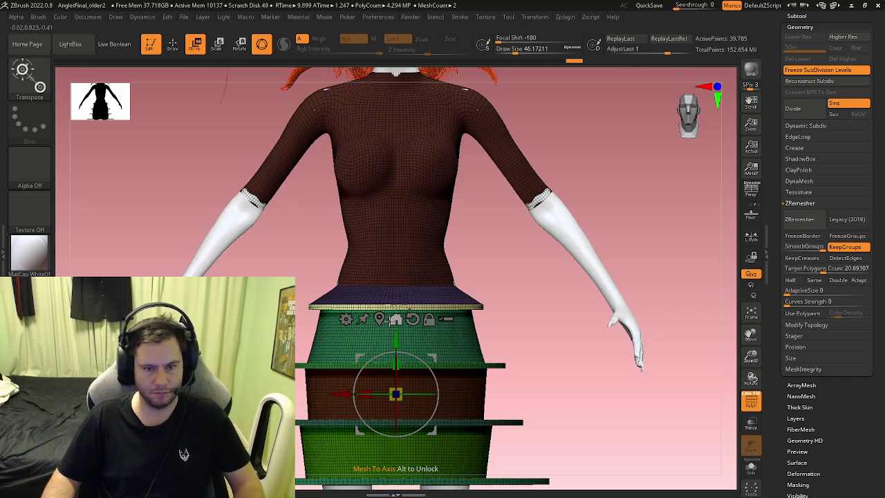
Lower the top skirt tier's beige rim slightly with the Transpose gizmo
mouse_move(431, 302)
right_mouse_down("ctrl")
mouse_move(415, 376)
mouse_move(431, 328)
mouse_move(415, 336)
mouse_move(385, 400)
right_mouse_up("ctrl")
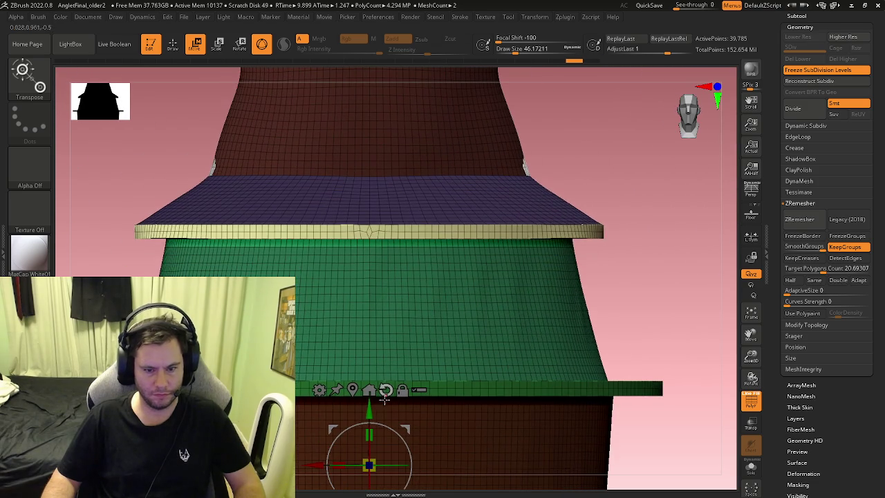
left_click_drag(371, 411, 370, 413)
key("q")
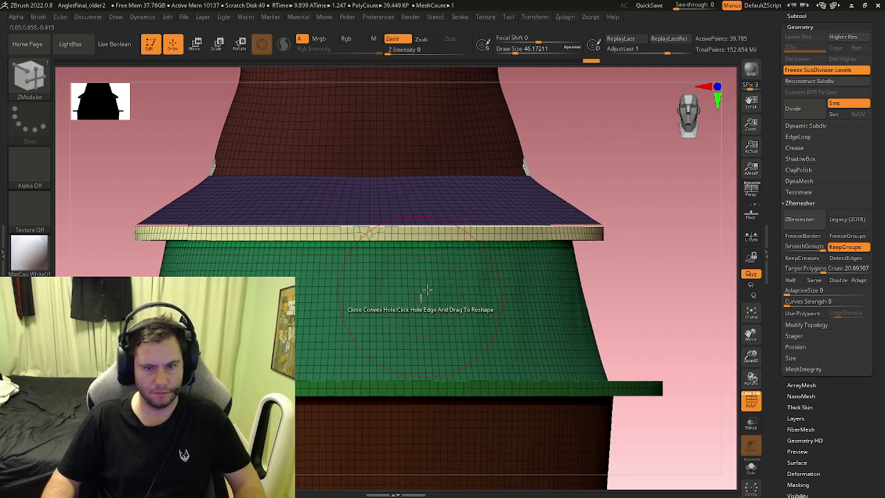
Bridge the gap between the beige rim and purple top using ZModeler Bridge Two Holes at brush size about 5.75
mouse_move(370, 413)
right_mouse_down()
mouse_move(544, 246)
mouse_move(340, 295)
mouse_move(344, 304)
right_mouse_up()
key("b")
key("z")
key("m")
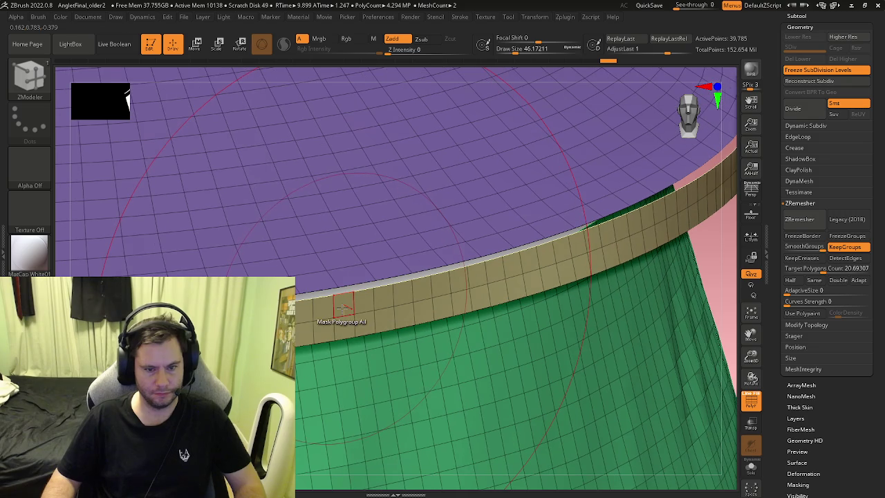
key("s")
left_click_drag(384, 311, 366, 312)
scroll(354, 300, "up", 3)
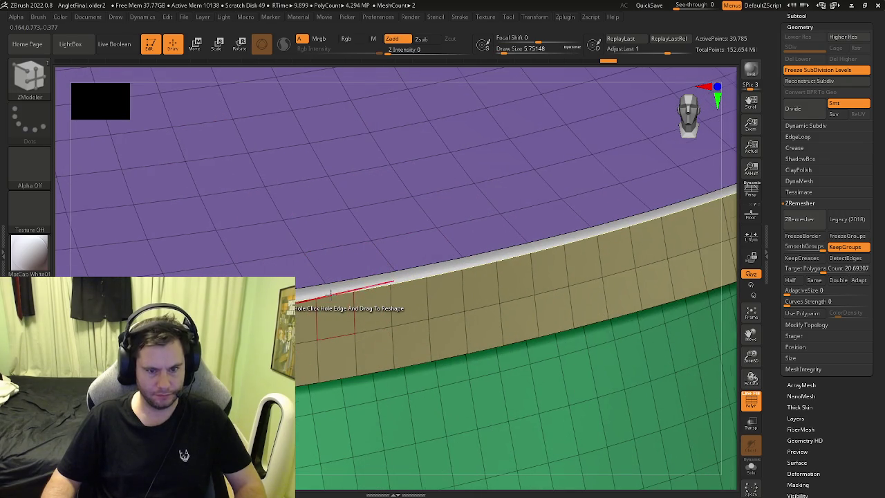
right_click_drag(329, 296, 339, 303)
key("space")
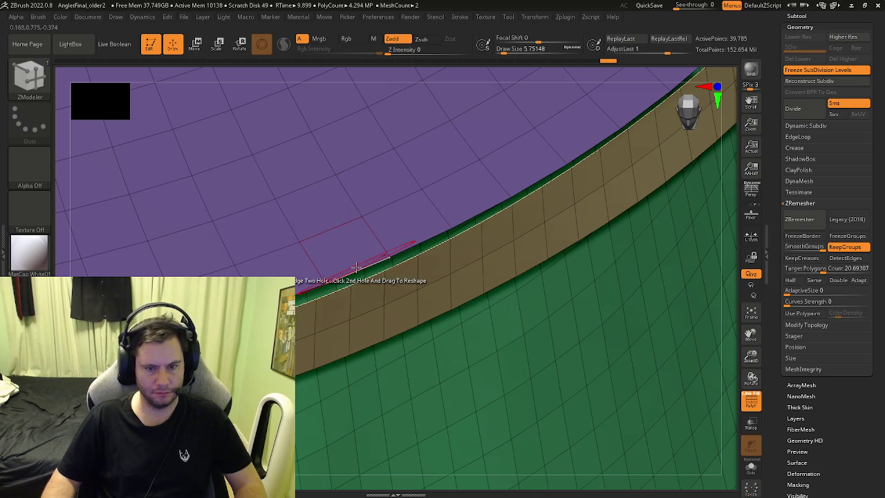
left_click(356, 267)
mouse_move(356, 267)
right_mouse_down()
mouse_move(267, 248)
mouse_move(714, 220)
right_mouse_up()
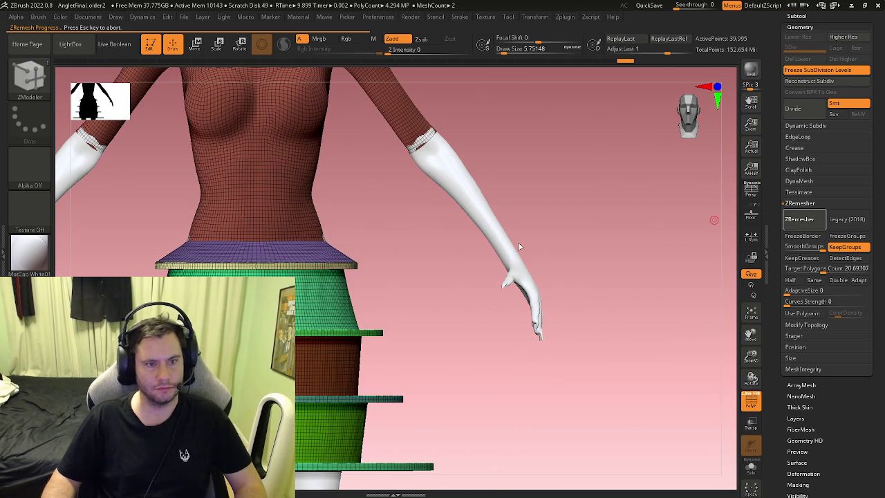
Try a PolyGroup Polyloop on the new bridge strip, then undo it
mouse_move(289, 262)
right_mouse_down("ctrl")
mouse_move(312, 208)
mouse_move(389, 296)
mouse_move(283, 254)
right_mouse_up("ctrl")
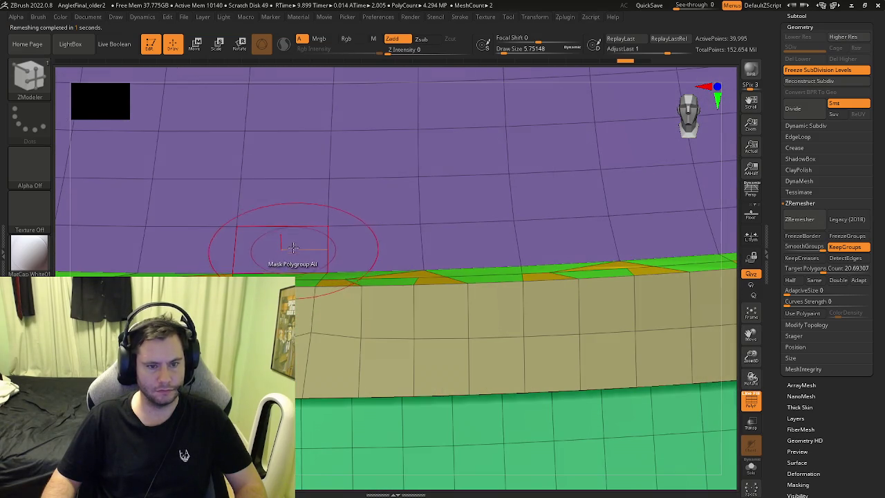
key("space")
left_click(279, 189)
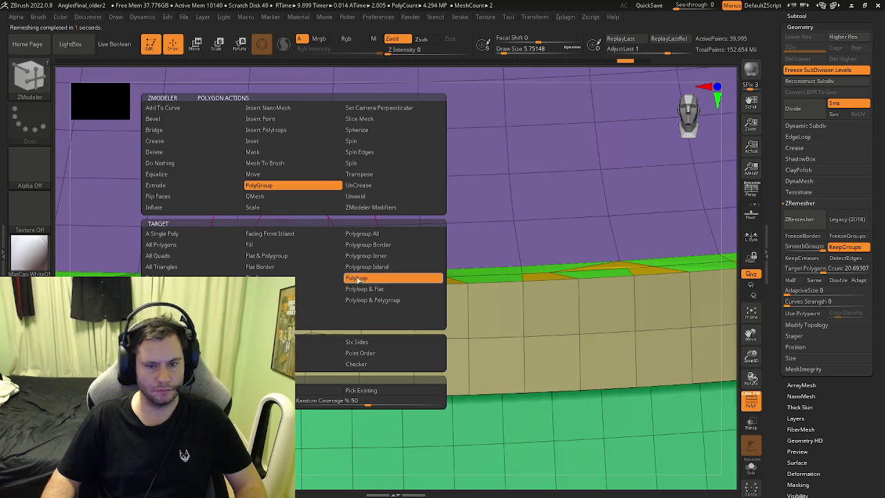
left_click(358, 279)
mouse_move(299, 262)
right_mouse_down()
mouse_move(293, 275)
mouse_move(302, 259)
right_mouse_up()
left_click(307, 273)
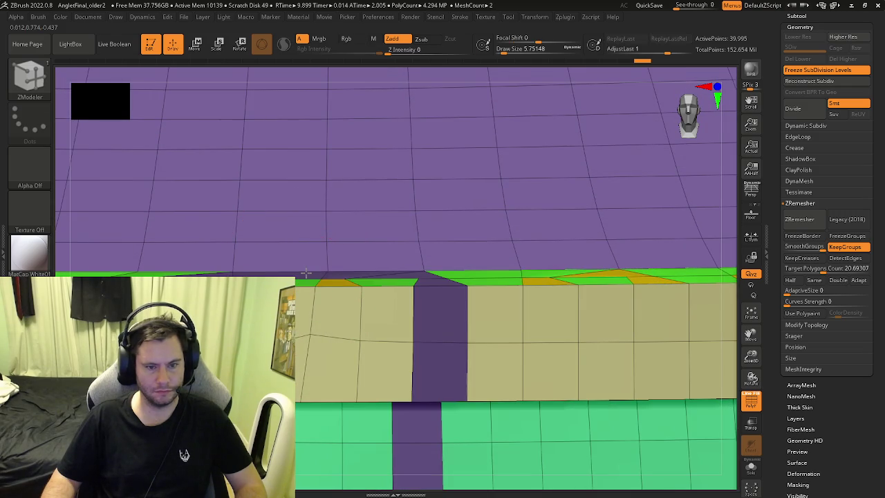
key("ctrl+z")
key("space")
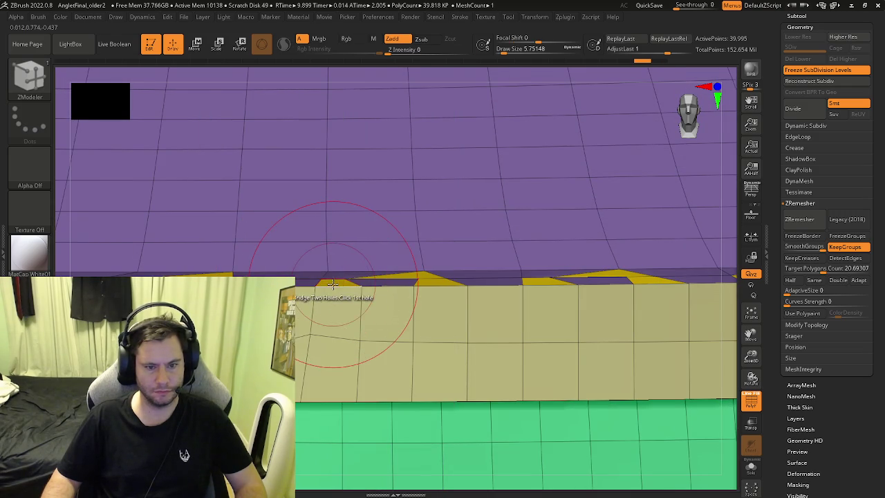
mouse_move(332, 284)
right_mouse_down("ctrl")
mouse_move(360, 287)
mouse_move(420, 201)
mouse_move(415, 182)
mouse_move(429, 346)
right_mouse_up("ctrl")
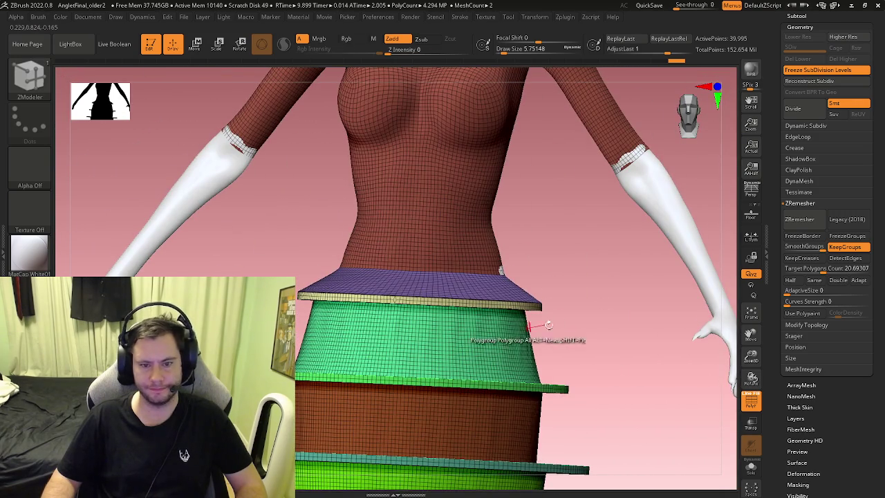
Delete an edge loop from one skirt tier with ZModeler Delete EdgeLoop Complete
mouse_move(617, 323)
right_mouse_down()
mouse_move(592, 340)
mouse_move(574, 251)
mouse_move(616, 265)
right_mouse_up()
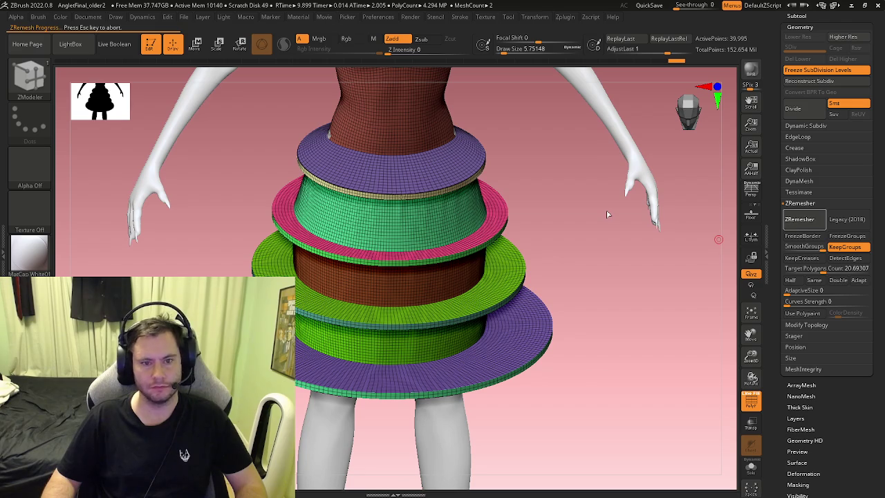
mouse_move(606, 210)
right_mouse_down()
mouse_move(443, 188)
mouse_move(419, 243)
right_mouse_up()
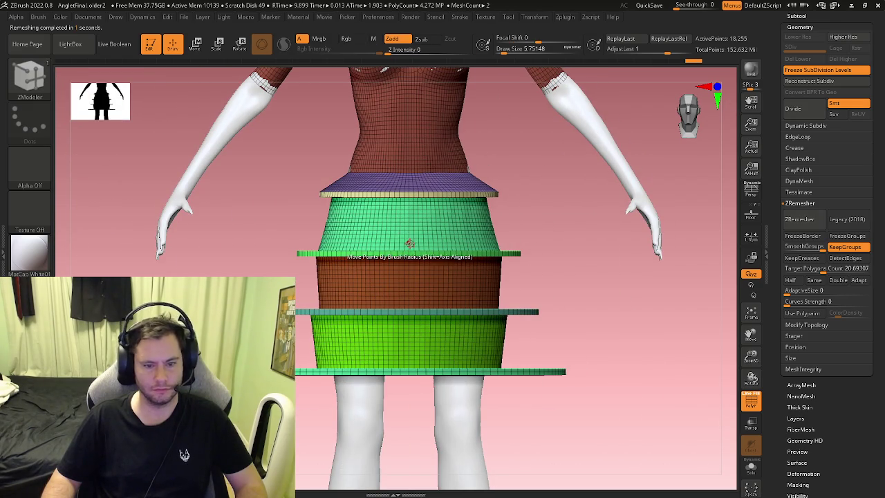
mouse_move(400, 335)
right_mouse_down()
mouse_move(389, 348)
mouse_move(391, 390)
mouse_move(403, 361)
right_mouse_up()
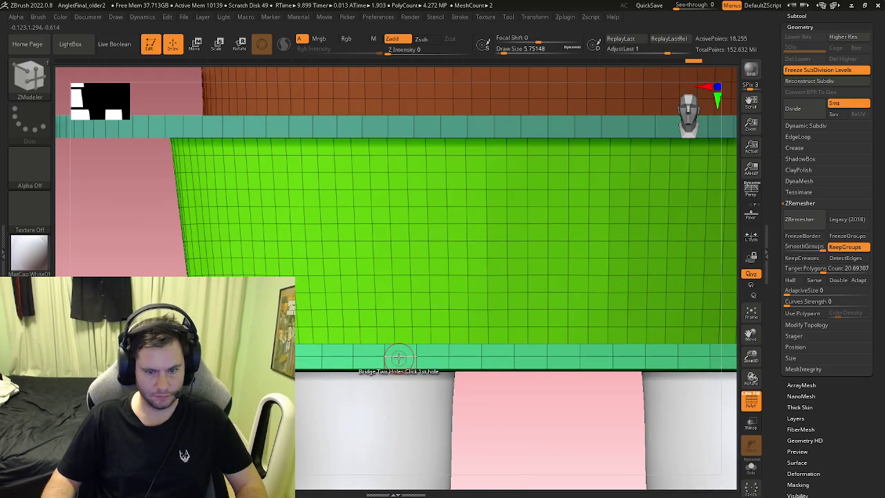
key("space")
left_click(304, 263)
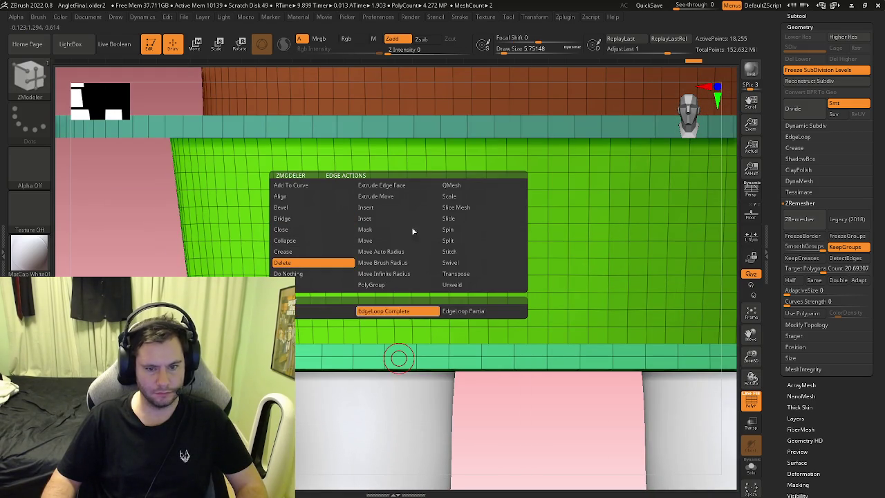
mouse_move(402, 356)
right_mouse_down()
mouse_move(424, 330)
mouse_move(409, 259)
right_mouse_up()
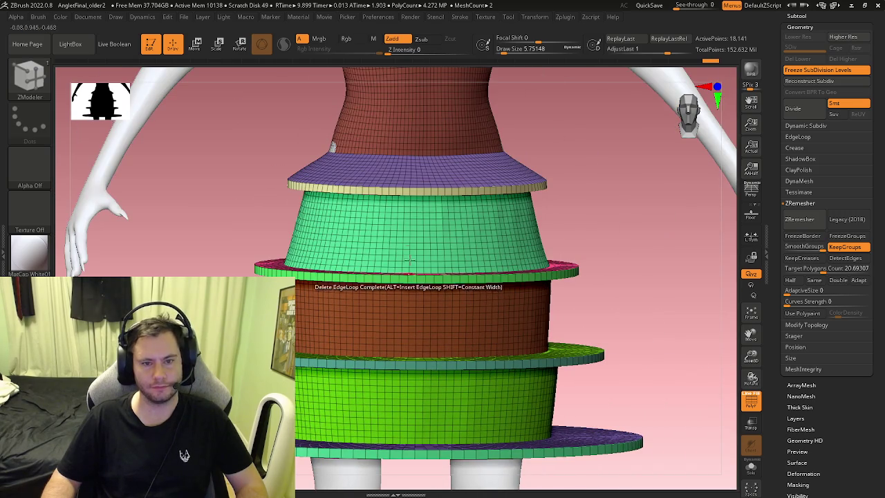
right_click_drag(409, 200, 443, 208, "ctrl")
right_click_drag(423, 159, 403, 195)
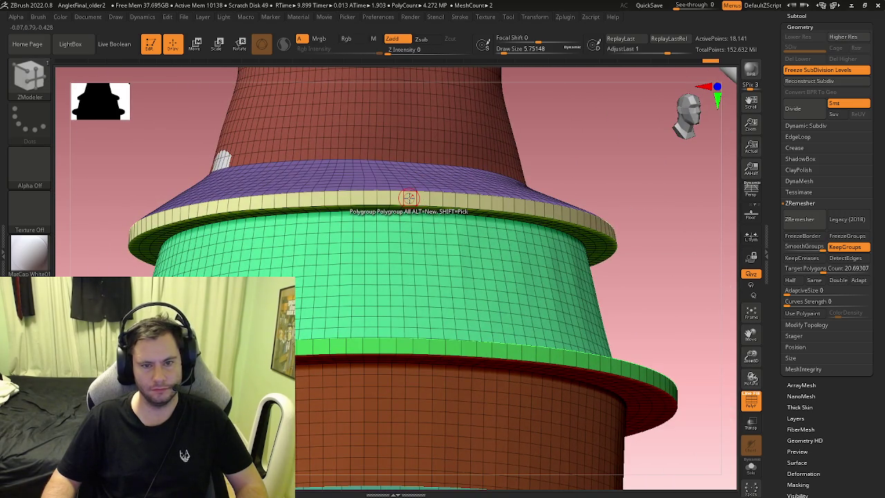
Mask the top tier's beige rim and the purple ring with ZModeler Mask Polygroup All
key("space")
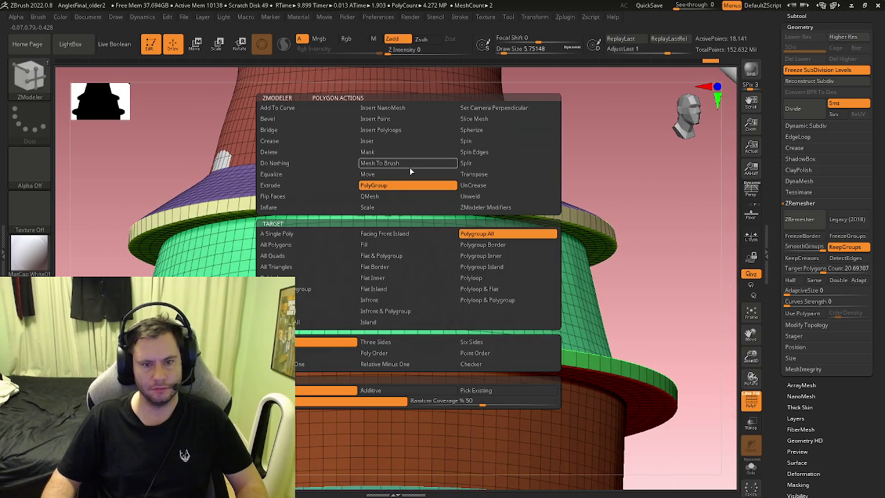
left_click(384, 153)
mouse_move(425, 198)
right_mouse_down()
mouse_move(414, 178)
mouse_move(392, 318)
mouse_move(421, 244)
right_mouse_up()
left_click(410, 196)
left_click(392, 318)
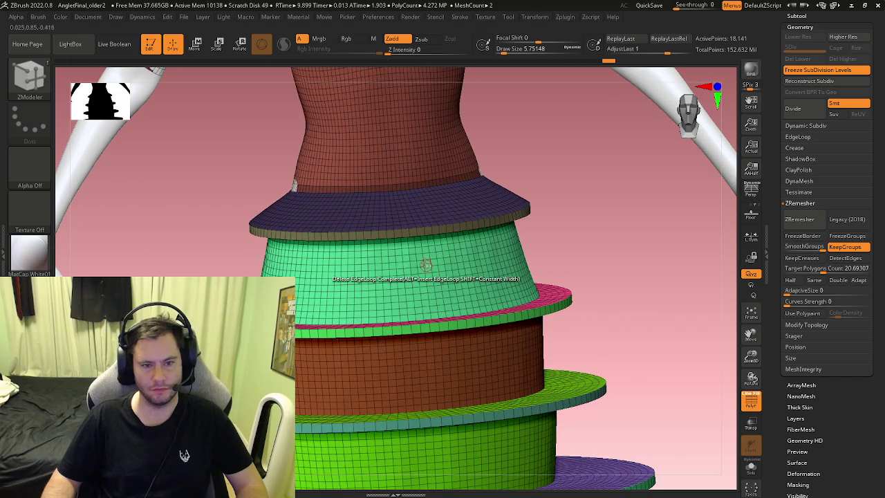
mouse_move(433, 250)
right_mouse_down()
mouse_move(446, 243)
mouse_move(439, 244)
mouse_move(466, 276)
mouse_move(451, 253)
mouse_move(433, 279)
mouse_move(404, 272)
mouse_move(409, 200)
mouse_move(420, 254)
mouse_move(413, 288)
mouse_move(367, 306)
mouse_move(417, 307)
mouse_move(387, 271)
mouse_move(390, 279)
mouse_move(395, 240)
mouse_move(413, 321)
mouse_move(439, 191)
right_mouse_up()
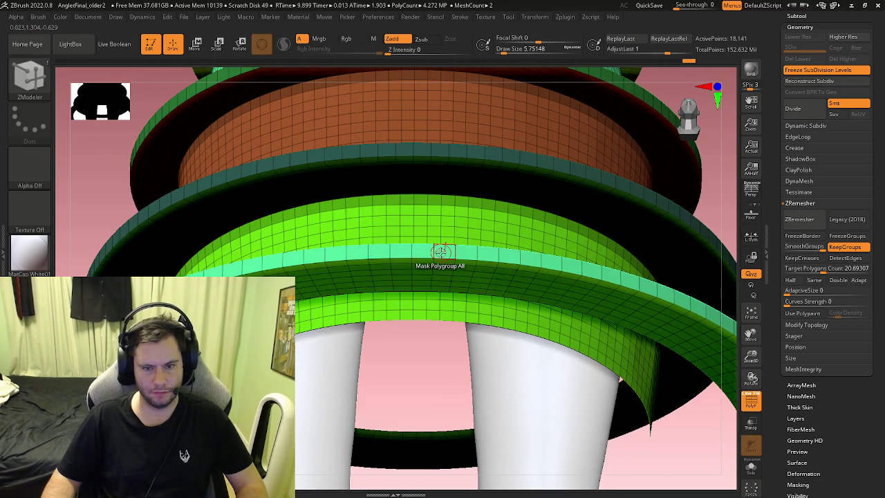
key("b")
key("z")
key("m")
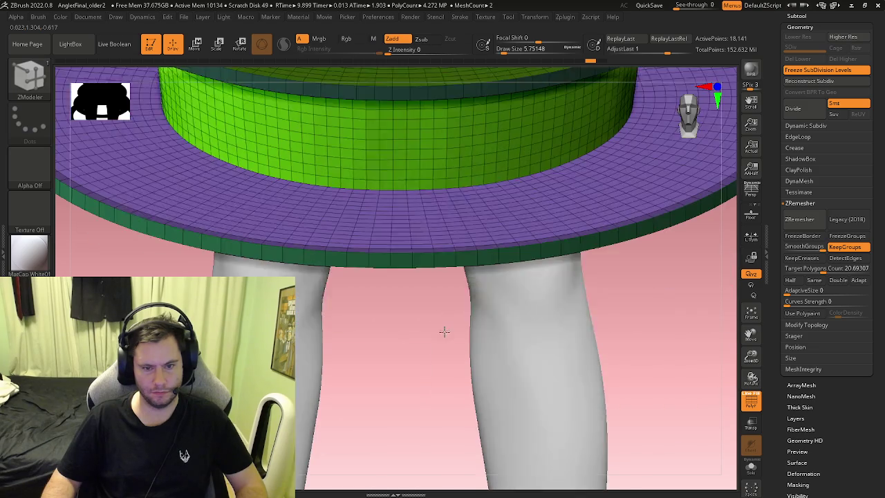
mouse_move(443, 259)
right_mouse_down()
mouse_move(441, 241)
mouse_move(419, 252)
mouse_move(521, 255)
right_mouse_up()
Move the skirt rings slightly downward with the Transpose gizmo
key("w")
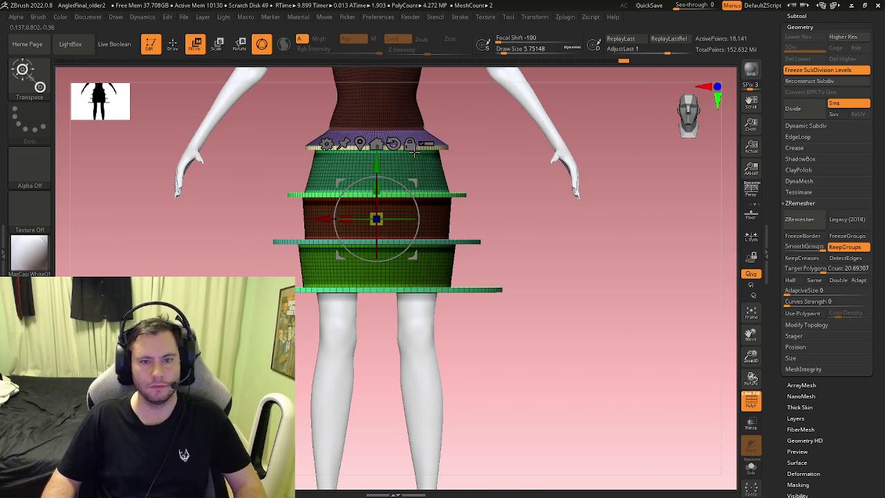
left_click(360, 142)
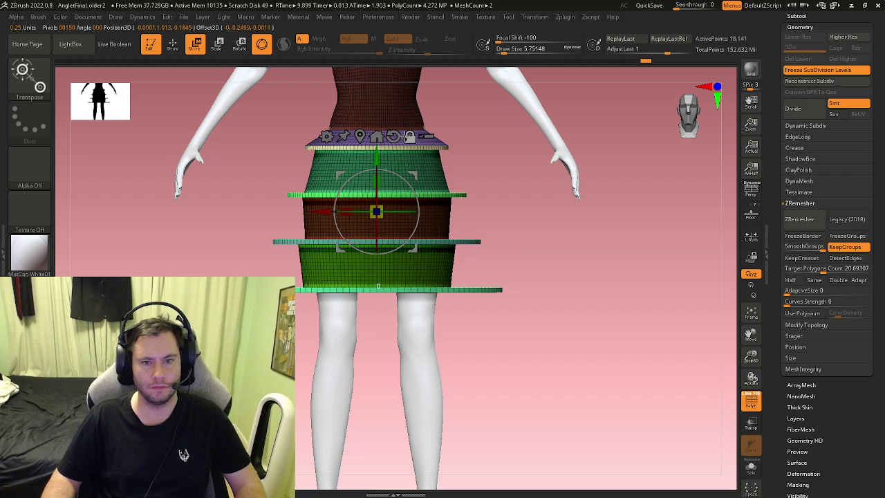
left_click_drag(378, 152, 377, 173)
mouse_move(377, 172)
right_mouse_down()
mouse_move(360, 280)
mouse_move(354, 198)
right_mouse_up()
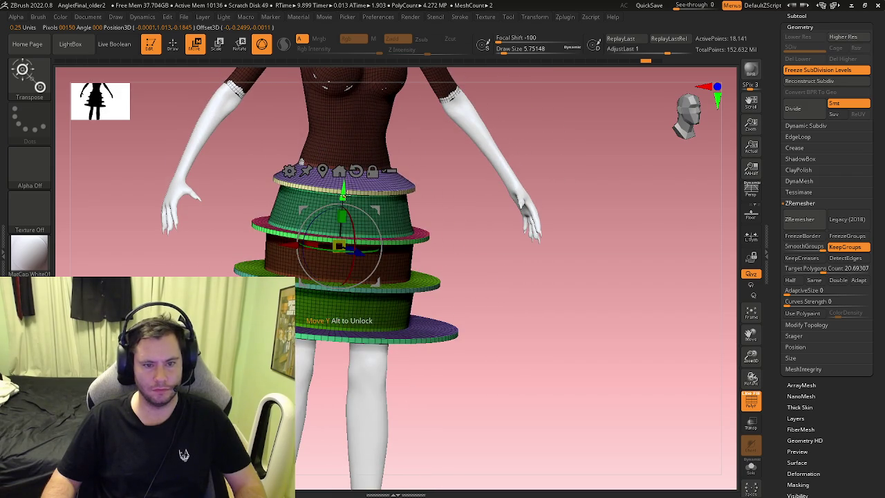
left_click_drag(343, 196, 342, 197)
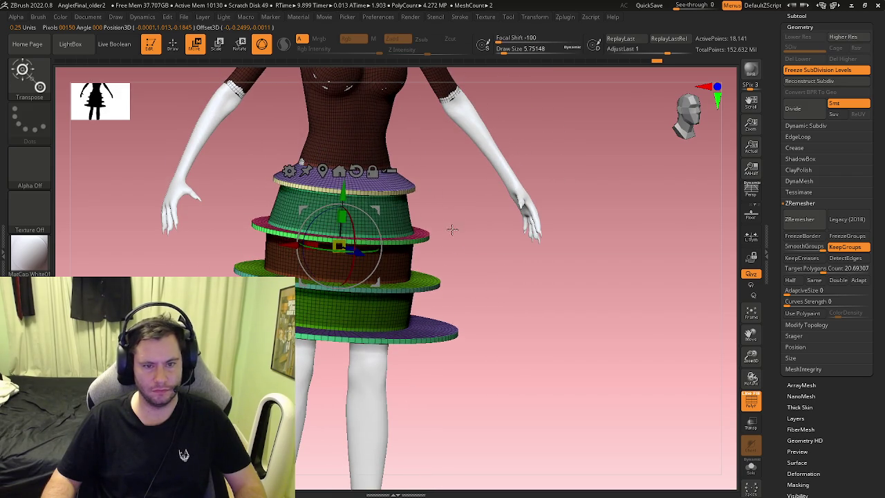
key("q")
right_click_drag(445, 227, 368, 250, "shift")
Select the Move brush at draw size about 351 and make the skirt the active subtool
key("b")
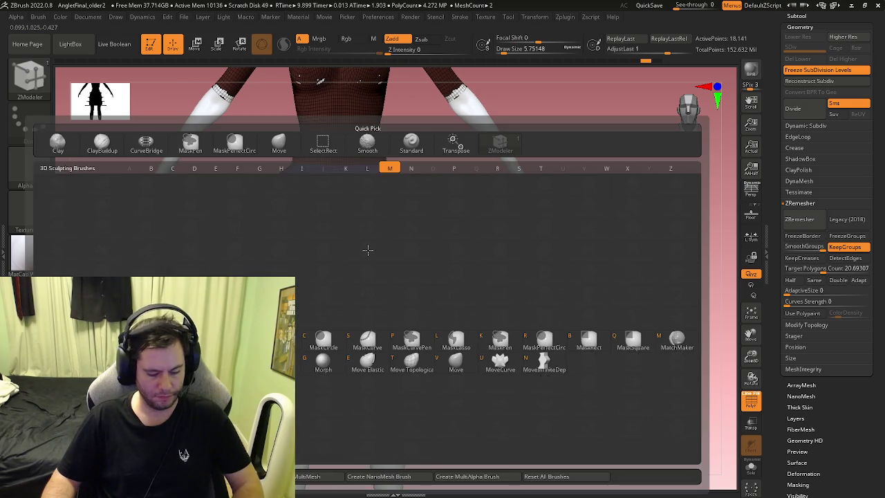
key("m")
key("v")
left_click_drag(363, 252, 387, 251)
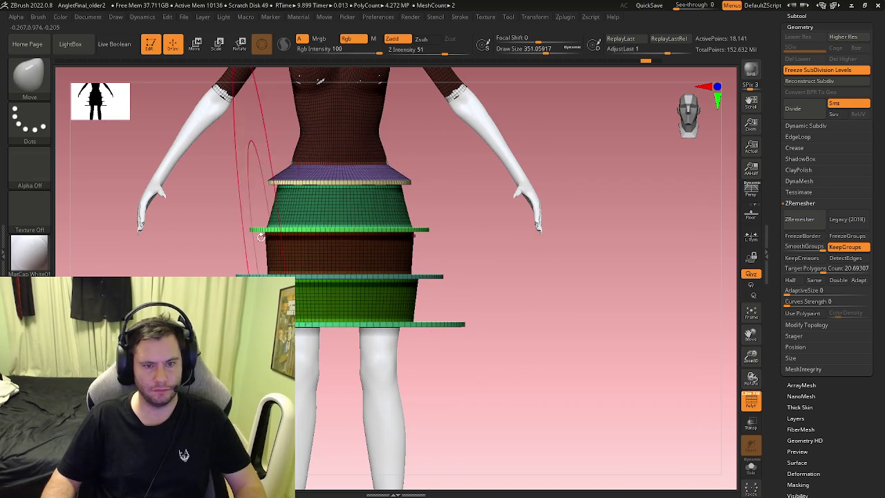
mouse_move(265, 270)
left_mouse_down()
mouse_move(257, 237)
mouse_move(249, 254)
mouse_move(371, 229)
mouse_move(369, 251)
mouse_move(391, 273)
mouse_move(338, 253)
left_mouse_up()
left_click(370, 230, "alt")
right_click_drag(339, 254, 339, 203)
Set the ZModeler edge action on the purple tier to Move Brush Radius
key("b")
key("z")
key("m")
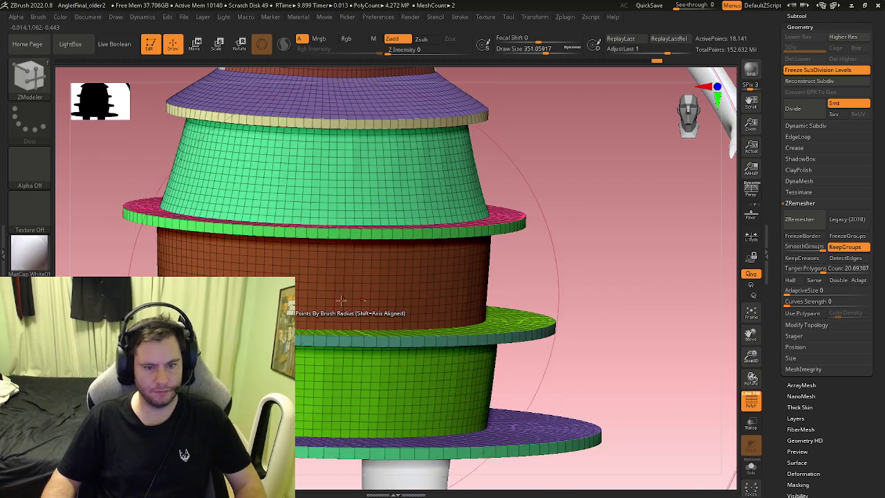
right_click_drag(297, 306, 314, 337)
key("s")
right_click_drag(316, 217, 338, 180)
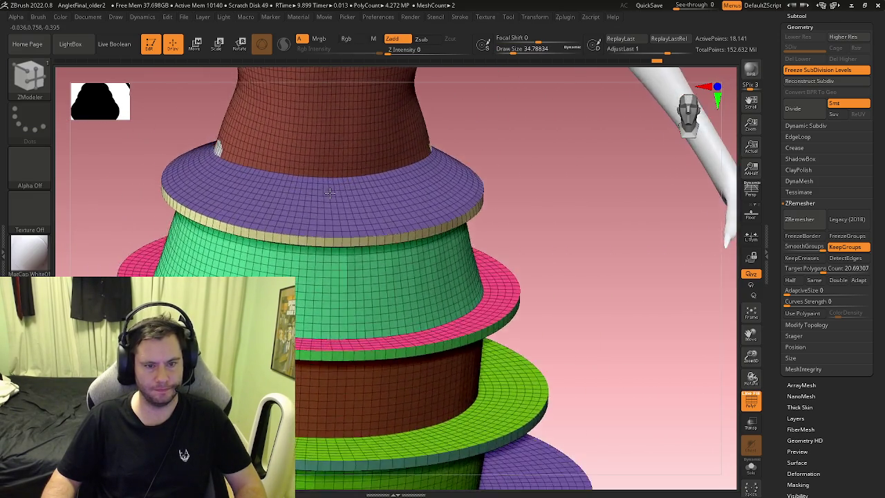
right_click_drag(301, 223, 351, 243, "ctrl")
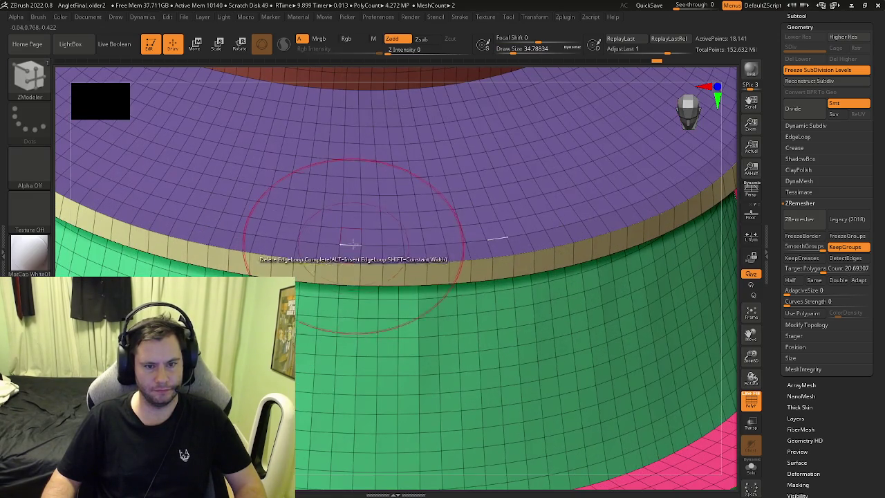
key("space")
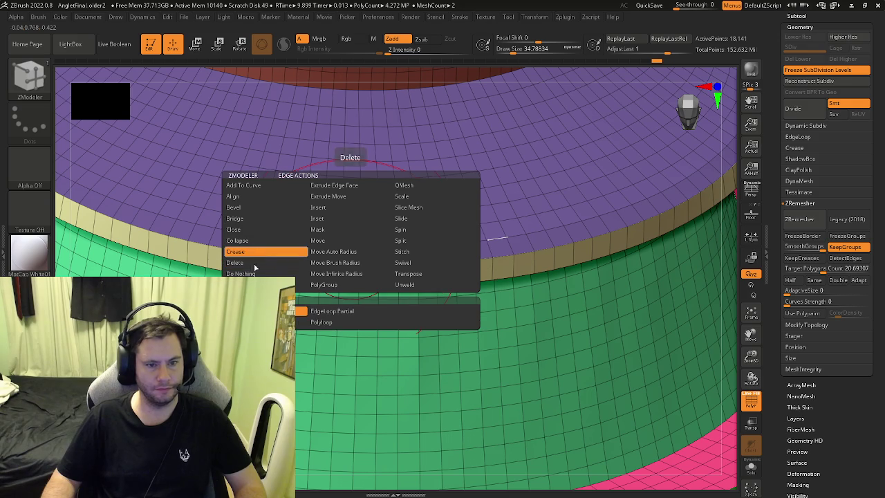
left_click(335, 262)
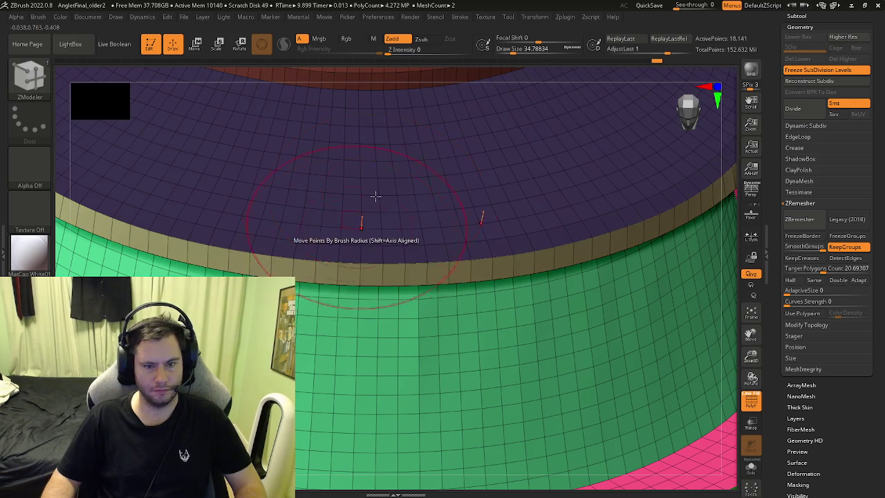
right_click_drag(376, 198, 247, 144, "ctrl")
mouse_move(375, 184)
right_mouse_down("ctrl")
mouse_move(393, 202)
mouse_move(434, 203)
right_mouse_up("ctrl")
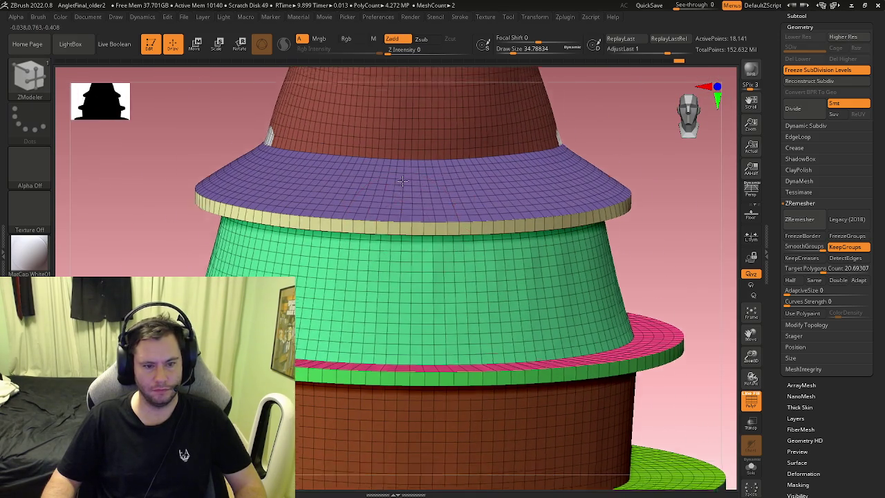
Frame the whole clown and turn Polyframe off
key("f")
key("shift+f")
mouse_move(478, 241)
right_mouse_down("alt")
mouse_move(490, 272)
mouse_move(477, 297)
mouse_move(381, 329)
mouse_move(392, 356)
mouse_move(376, 320)
mouse_move(371, 376)
mouse_move(381, 396)
right_mouse_up("alt")
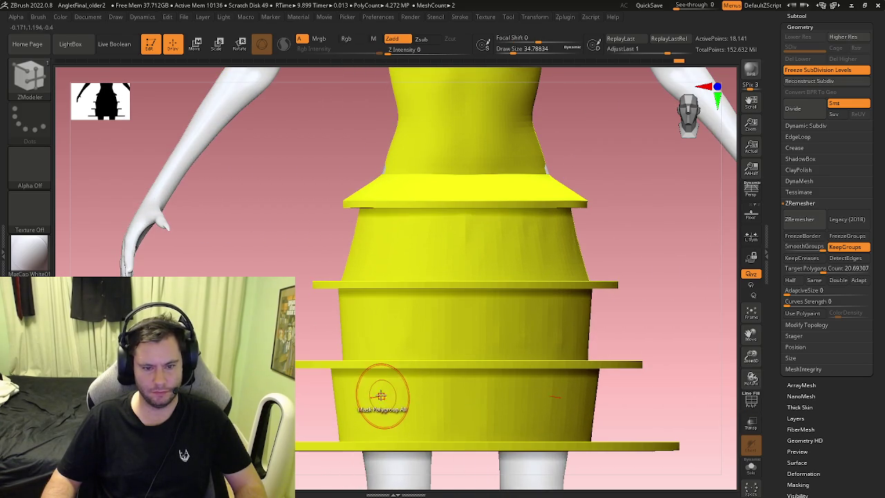
With the Move brush, check the yellow skirt tiers front-on and from above, then re-enable Polyframe
key("b")
key("m")
key("v")
mouse_move(346, 366)
right_mouse_down()
mouse_move(346, 316)
mouse_move(361, 367)
mouse_move(328, 374)
mouse_move(348, 395)
right_mouse_up()
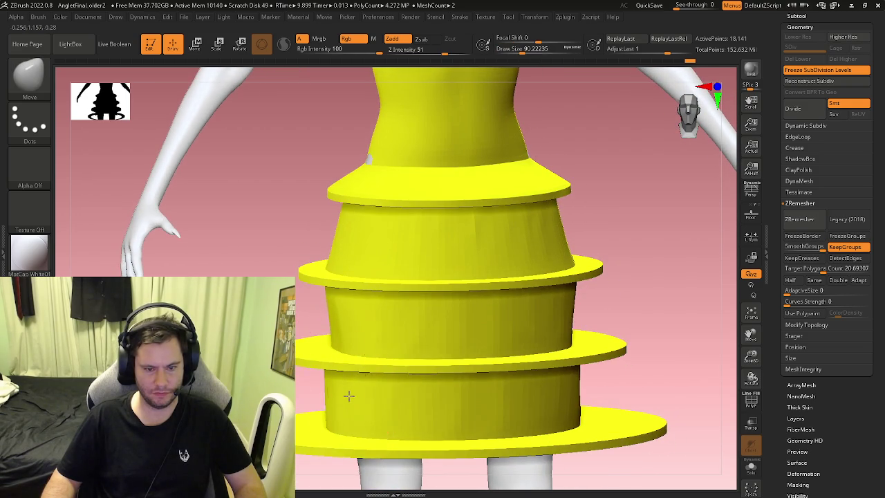
right_click_drag(311, 350, 345, 373)
key("ctrl")
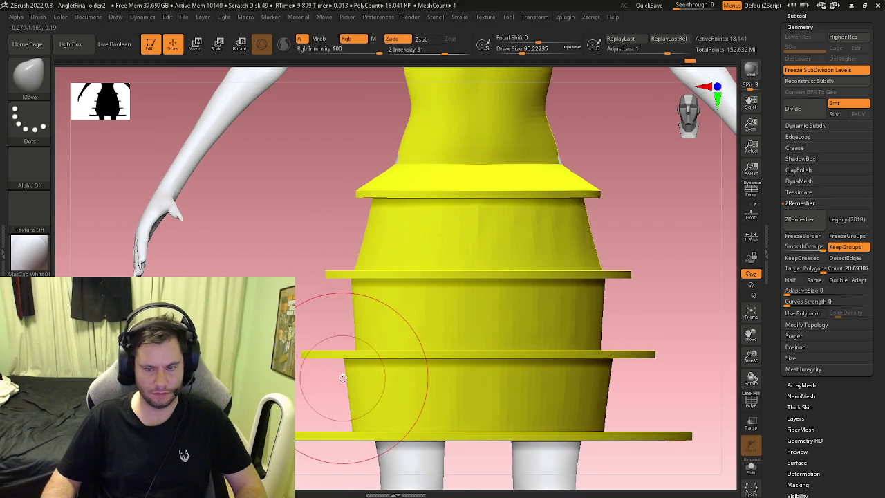
mouse_move(371, 339)
right_mouse_down()
mouse_move(352, 326)
mouse_move(347, 343)
mouse_move(366, 343)
mouse_move(344, 320)
right_mouse_up()
key("shift+f")
Slide the brown band's lower edge loop down with ZModeler Slide EdgeLoop Complete
key("b")
key("z")
key("m")
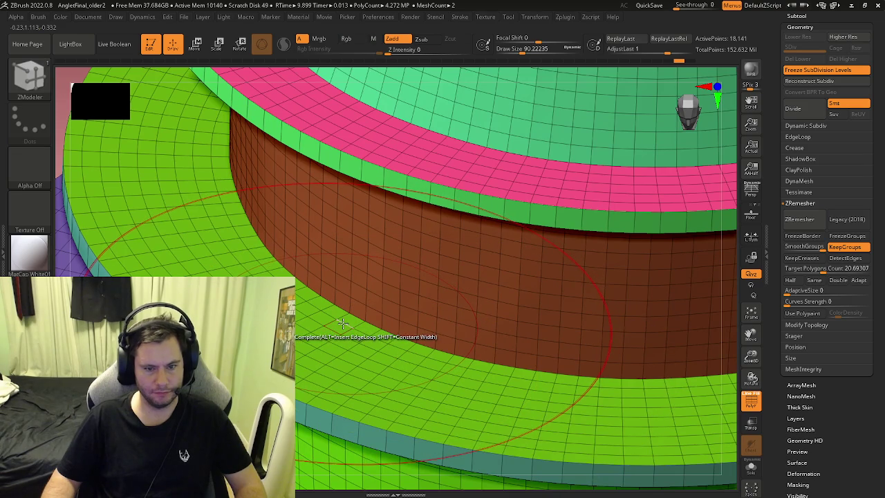
key("space")
left_click(249, 251)
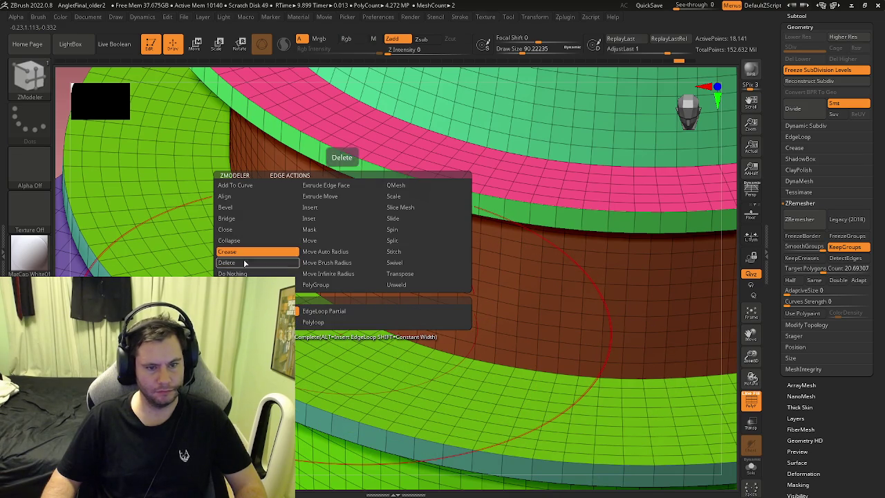
left_click(244, 262)
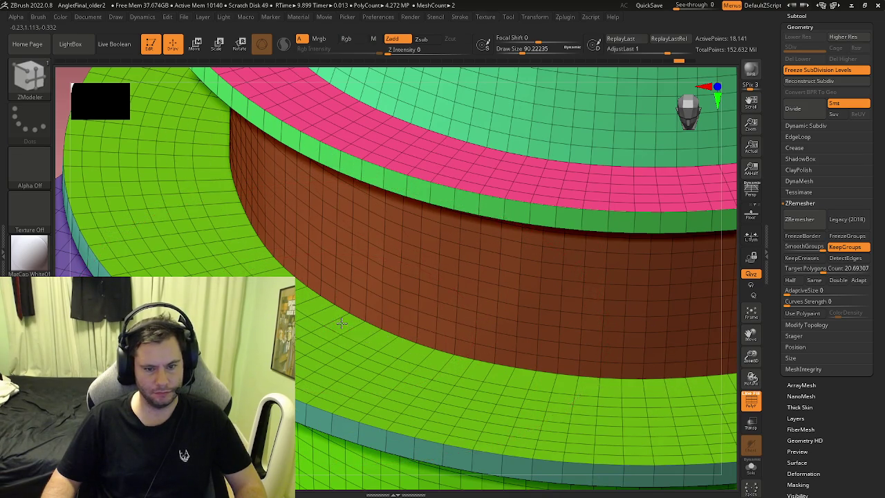
right_click_drag(342, 323, 412, 342)
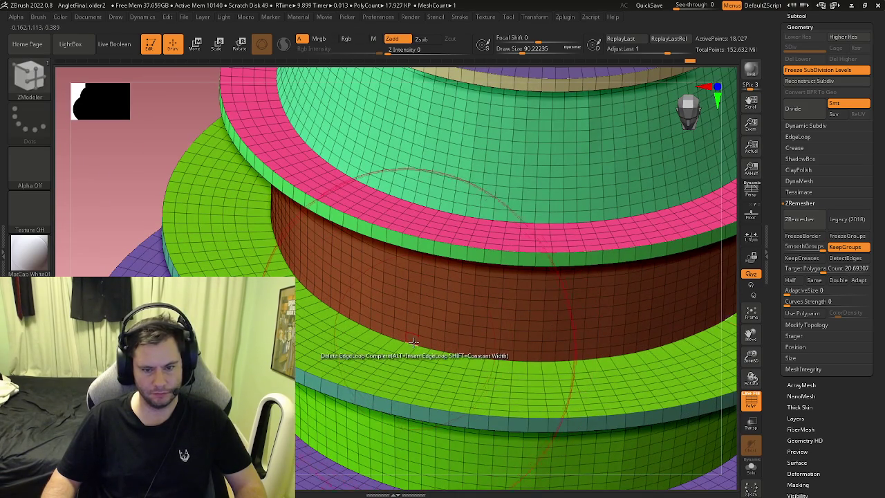
key("space")
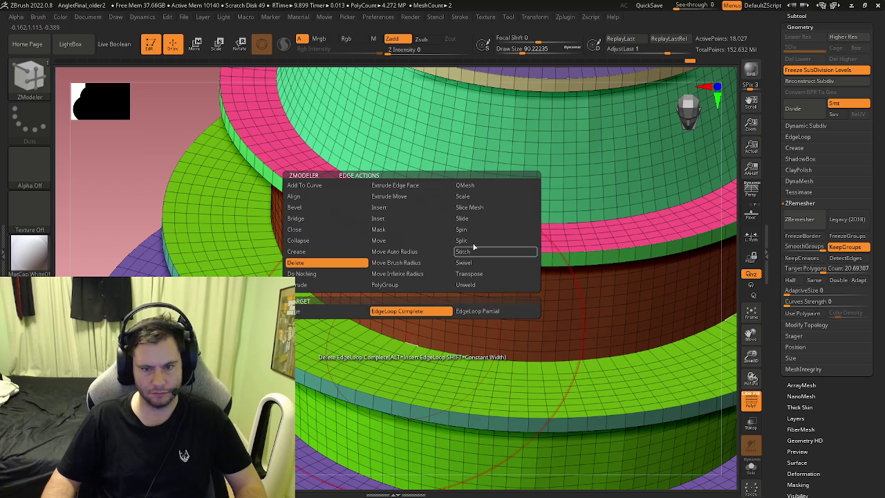
left_click(468, 219)
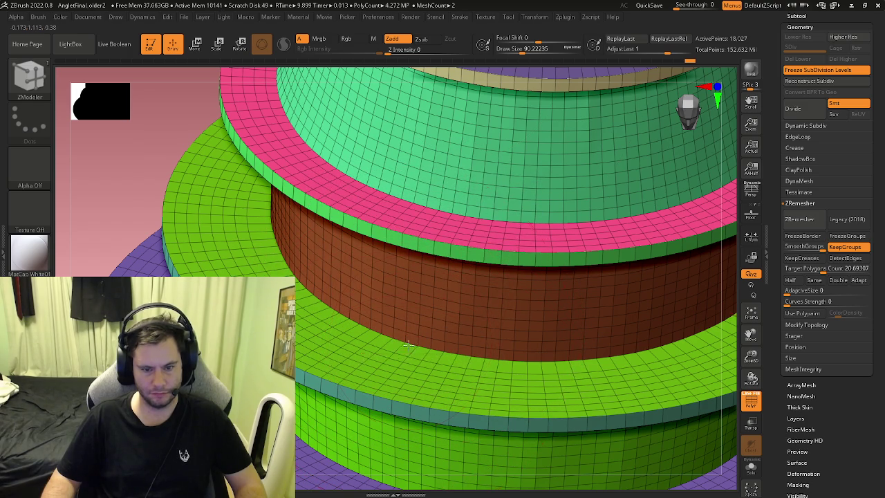
left_click_drag(411, 344, 400, 357)
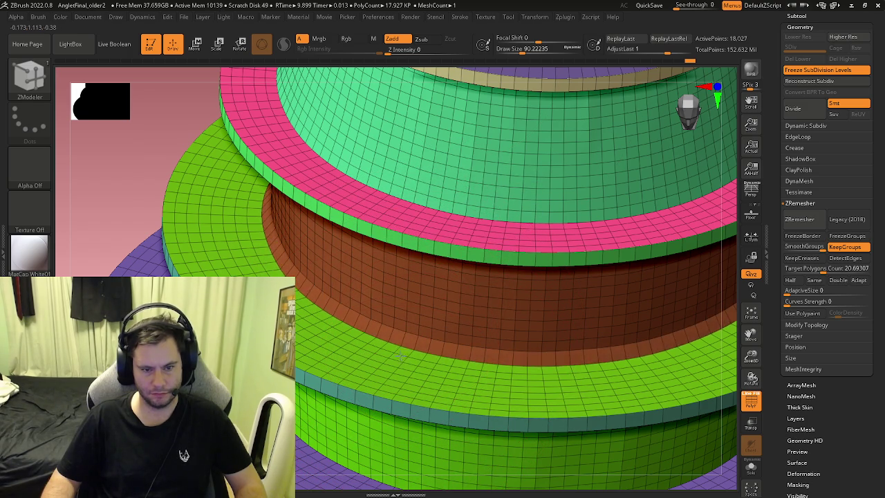
mouse_move(396, 358)
right_mouse_down("shift")
mouse_move(419, 327)
mouse_move(391, 350)
right_mouse_up("shift")
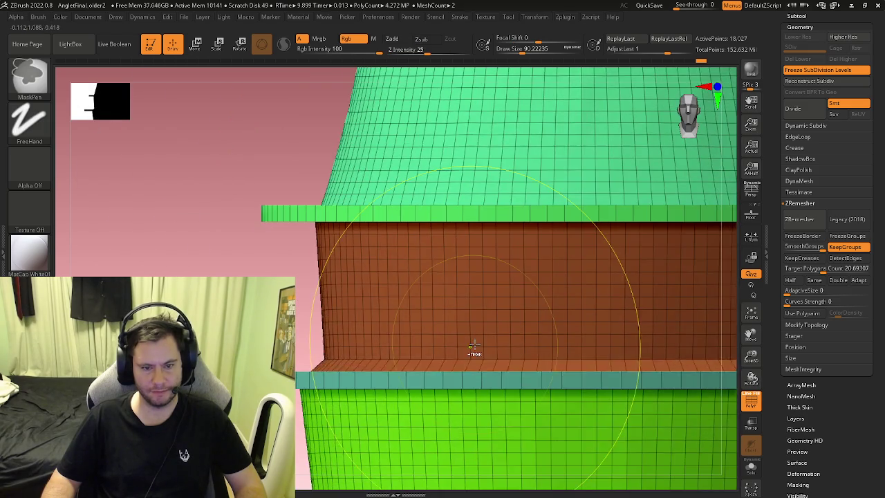
Delete the extra horizontal edge loops from the brown band with Delete EdgeLoop Complete
key("space")
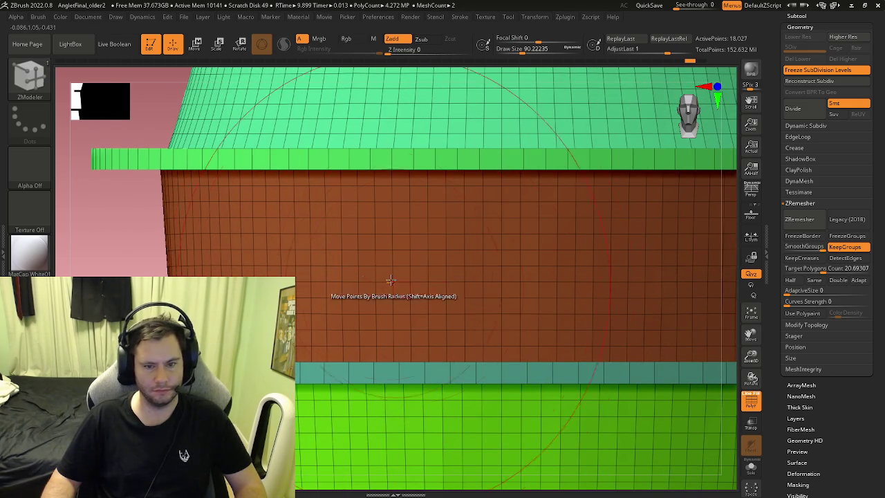
left_click(385, 229)
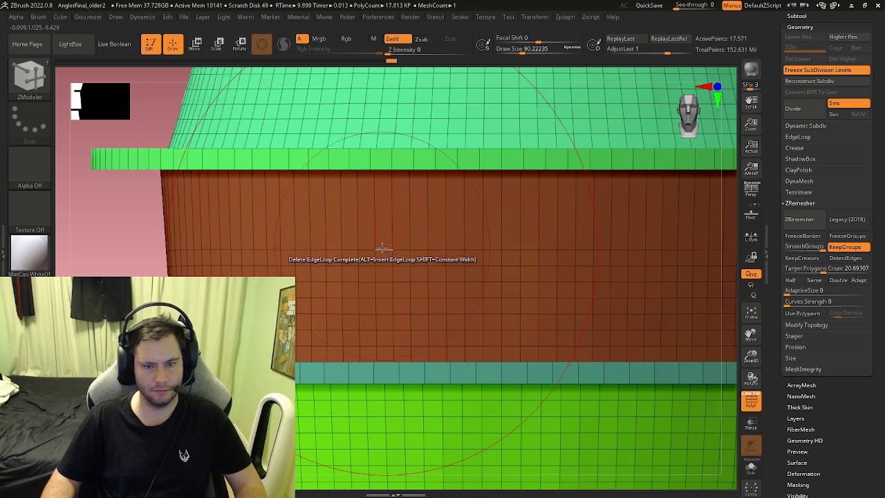
left_click(384, 319)
right_click_drag(383, 319, 383, 367)
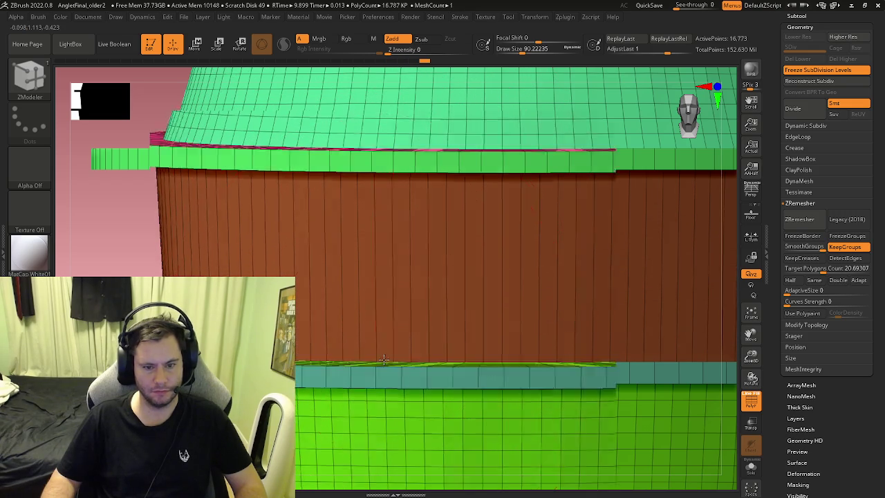
key("space")
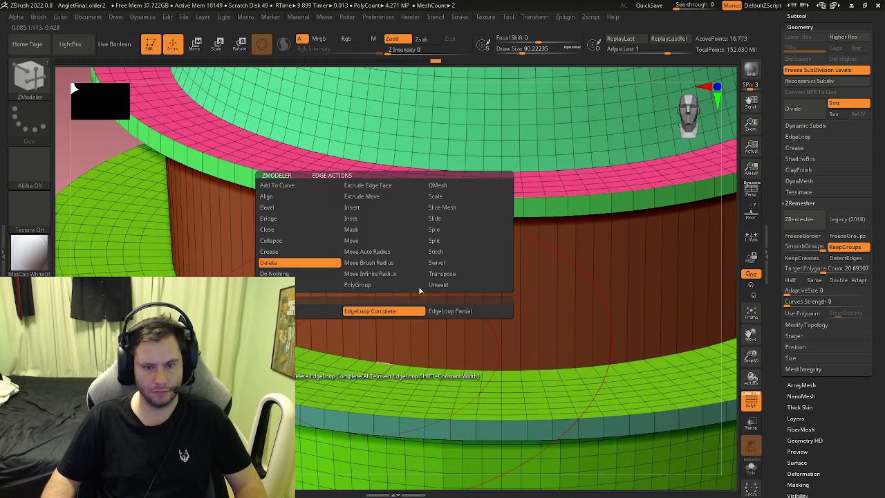
left_click(438, 220)
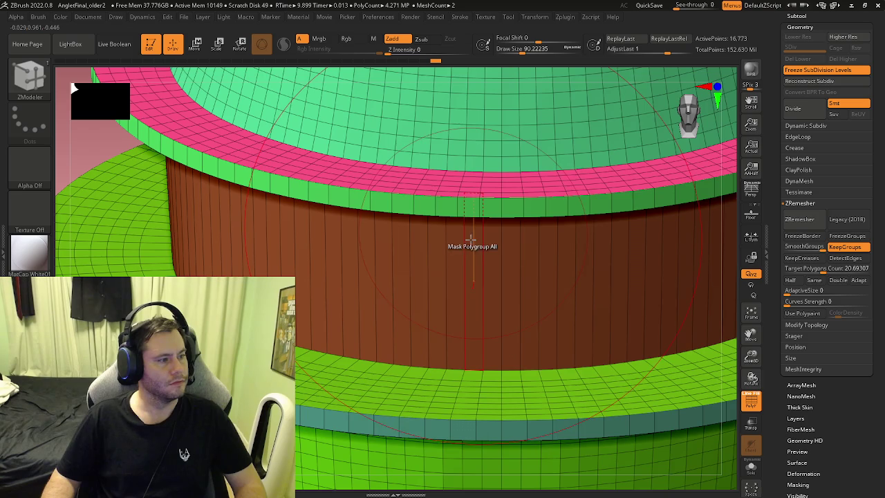
mouse_move(315, 367)
right_mouse_down()
mouse_move(381, 334)
mouse_move(385, 383)
mouse_move(364, 362)
mouse_move(377, 398)
right_mouse_up()
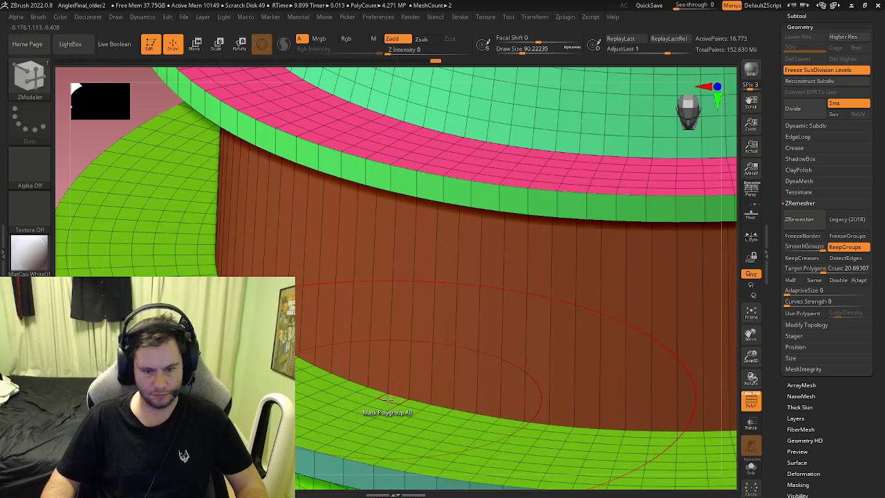
key("space")
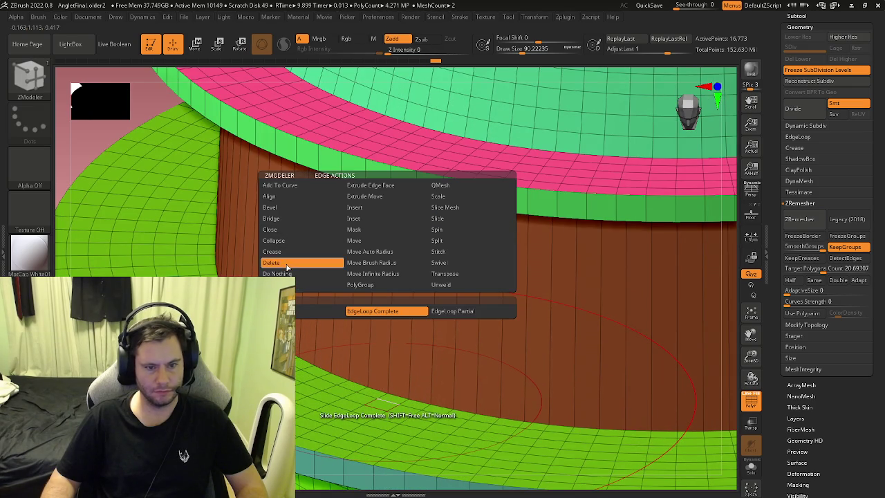
left_click(288, 267)
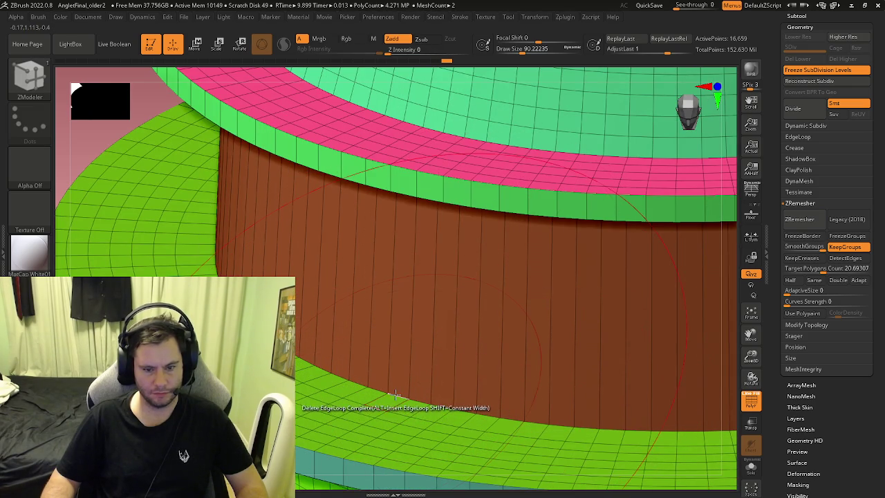
key("space")
mouse_move(441, 336)
right_mouse_down()
mouse_move(453, 280)
mouse_move(433, 319)
mouse_move(443, 339)
right_mouse_up()
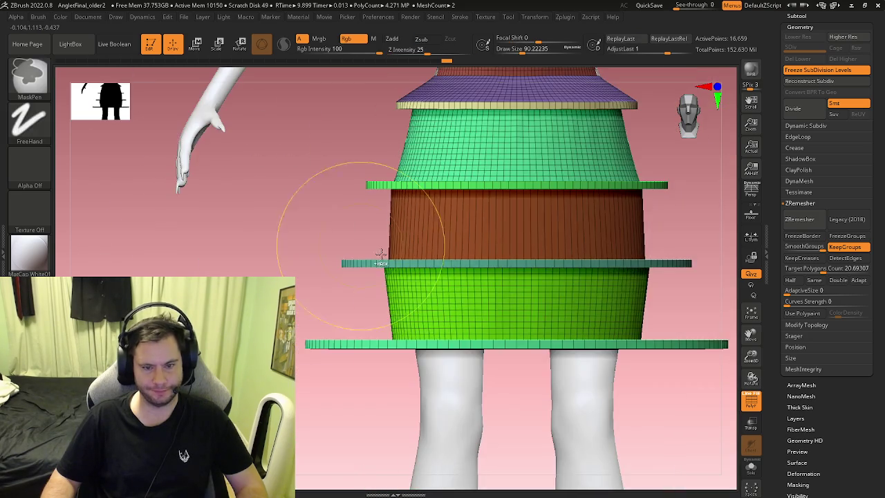
Delete several edge loops from the lower green tier with Delete EdgeLoop Complete
mouse_move(415, 311)
right_mouse_down("ctrl")
mouse_move(405, 312)
mouse_move(410, 333)
right_mouse_up("ctrl")
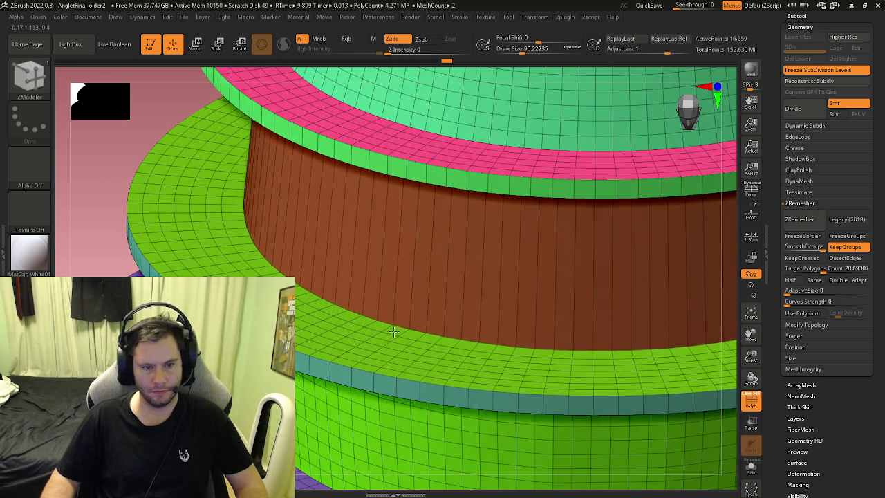
mouse_move(402, 324)
right_mouse_down("shift")
mouse_move(151, 136)
mouse_move(400, 345)
right_mouse_up("shift")
mouse_move(352, 296)
right_mouse_down("shift")
mouse_move(335, 225)
mouse_move(333, 251)
mouse_move(345, 212)
mouse_move(332, 193)
right_mouse_up("shift")
mouse_move(317, 287)
right_mouse_down()
mouse_move(323, 242)
mouse_move(325, 258)
right_mouse_up()
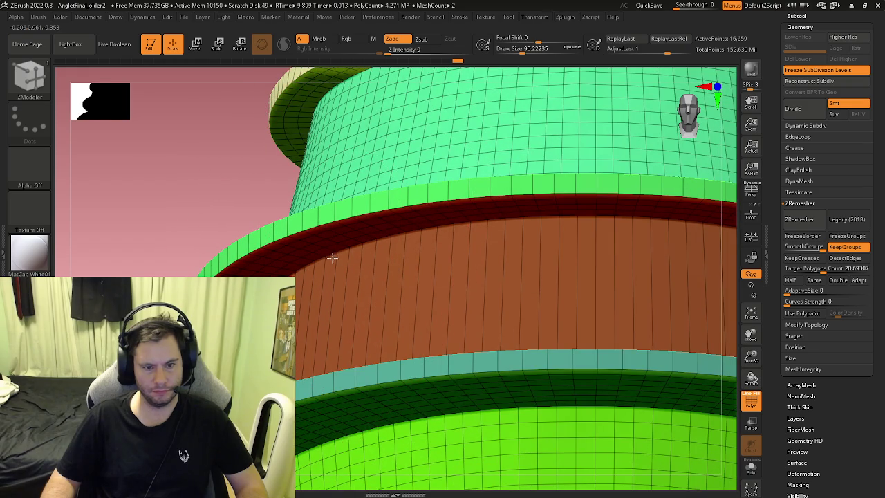
mouse_move(347, 267)
right_mouse_down()
mouse_move(307, 277)
mouse_move(338, 316)
mouse_move(388, 291)
mouse_move(401, 305)
mouse_move(408, 299)
right_mouse_up()
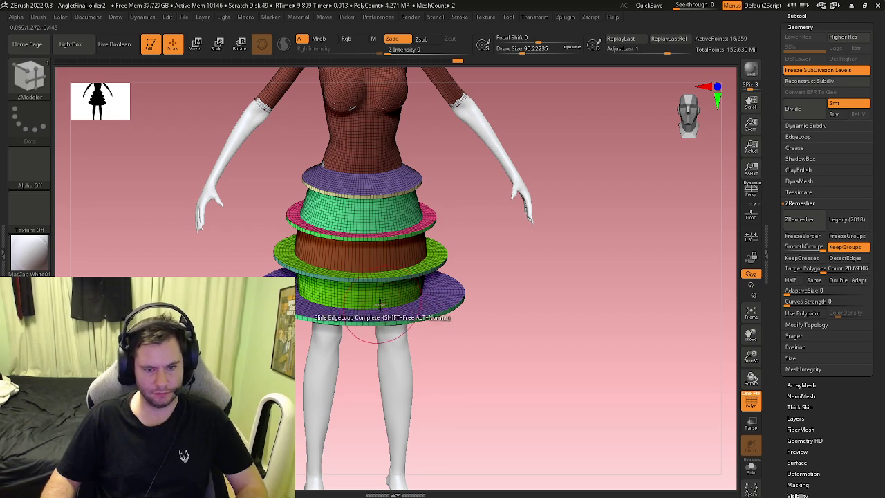
right_click_drag(350, 308, 425, 317, "ctrl")
mouse_move(340, 320)
right_mouse_down("ctrl")
mouse_move(334, 290)
mouse_move(388, 302)
right_mouse_up("ctrl")
key("space")
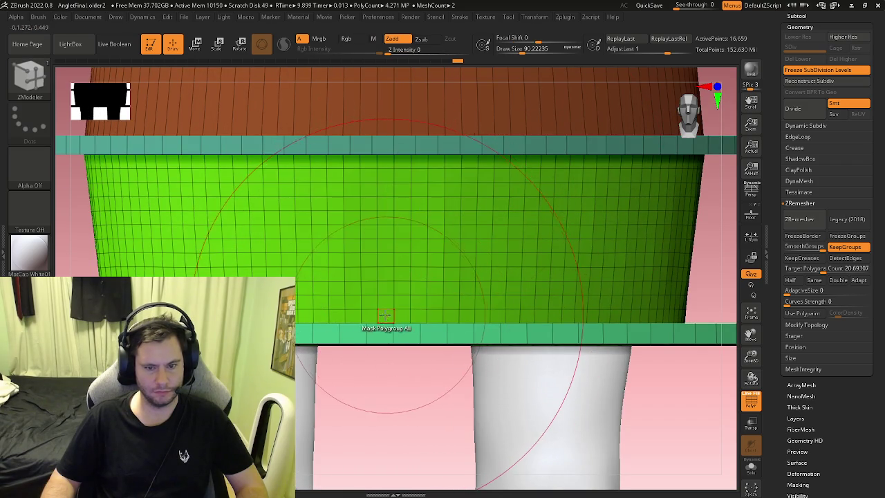
left_click(386, 270)
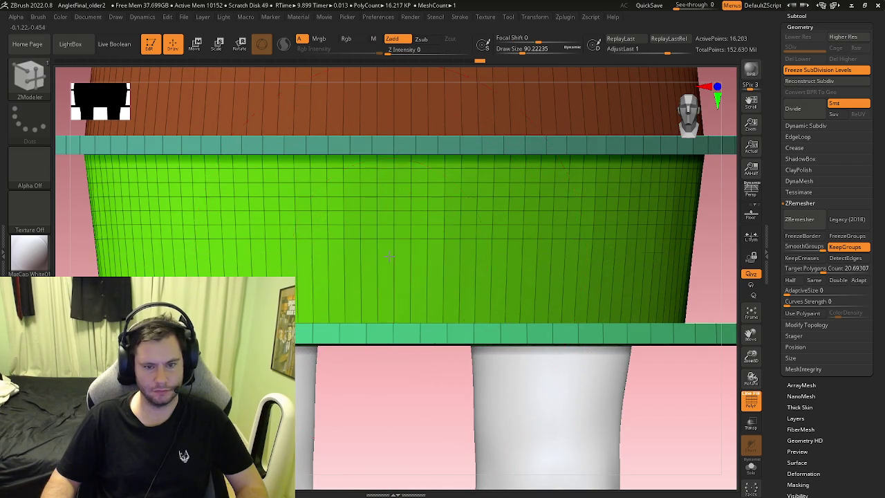
left_click(389, 201)
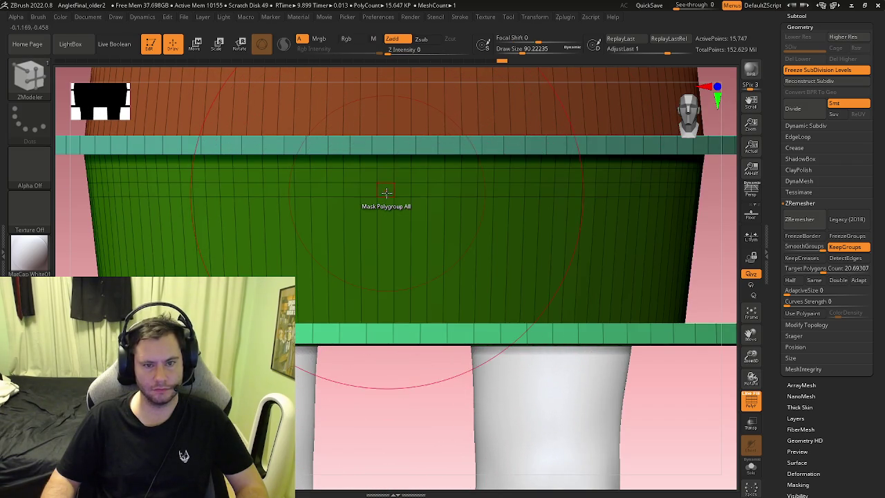
left_click(390, 194)
left_click(384, 177)
Delete two edge loops from the purple skirt ring and reframe the model
right_click_drag(384, 177, 400, 379)
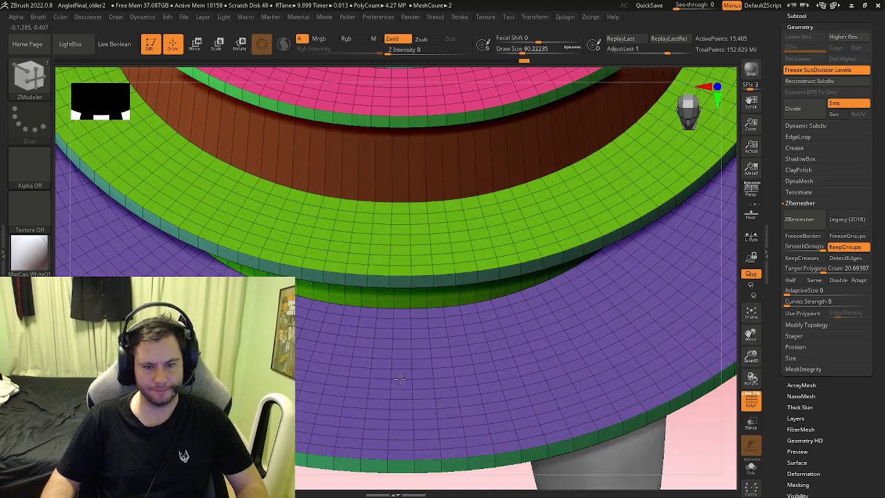
left_click(400, 430)
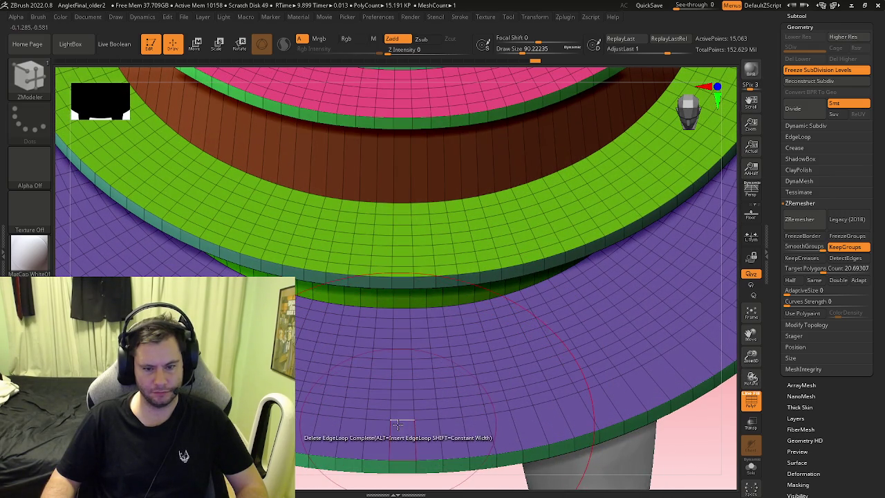
left_click(401, 385)
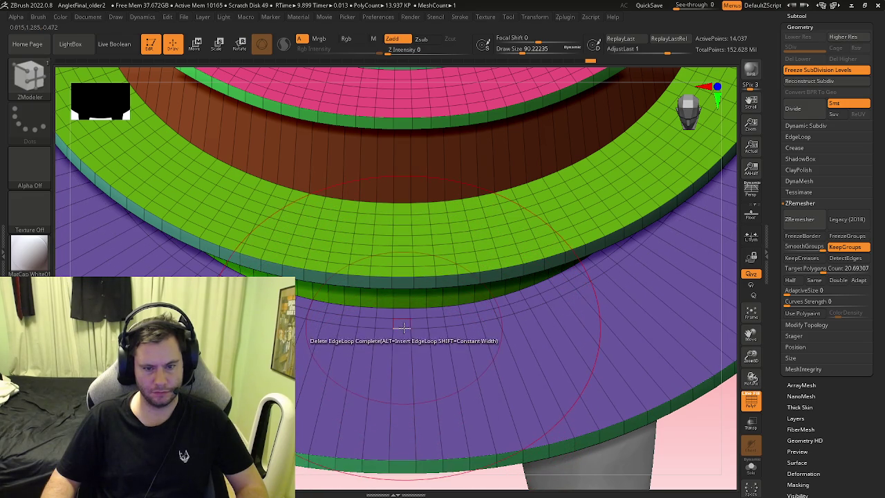
key("f")
mouse_move(408, 366)
left_mouse_down()
mouse_move(456, 269)
mouse_move(473, 342)
mouse_move(490, 338)
left_mouse_up()
key("f")
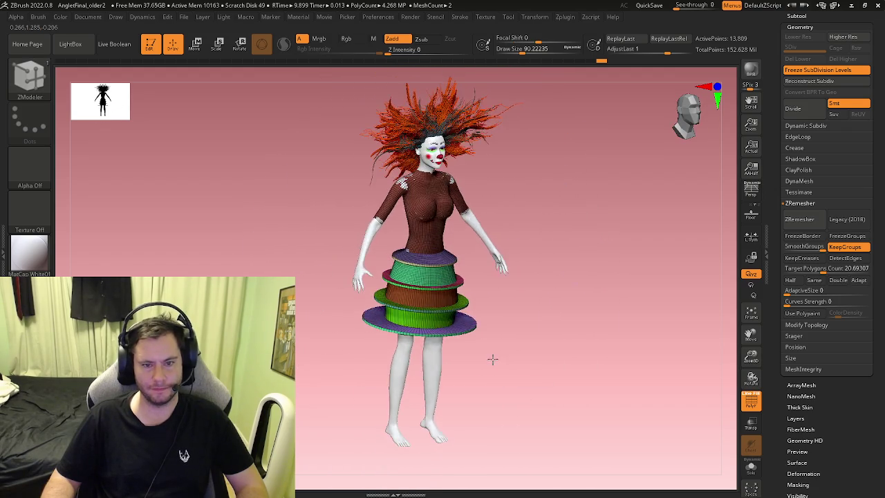
key("ctrl")
scroll(432, 315, "up", 5)
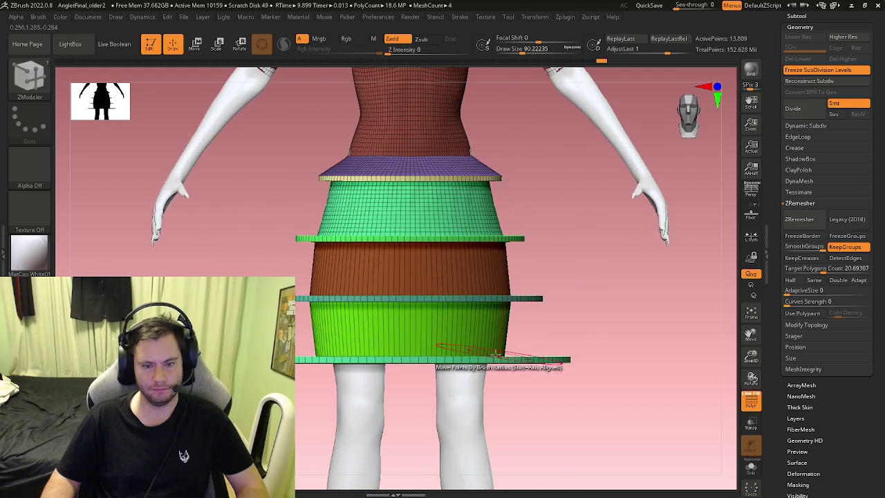
mouse_move(435, 315)
right_mouse_down()
mouse_move(448, 315)
mouse_move(441, 354)
right_mouse_up()
scroll(448, 315, "up", 5)
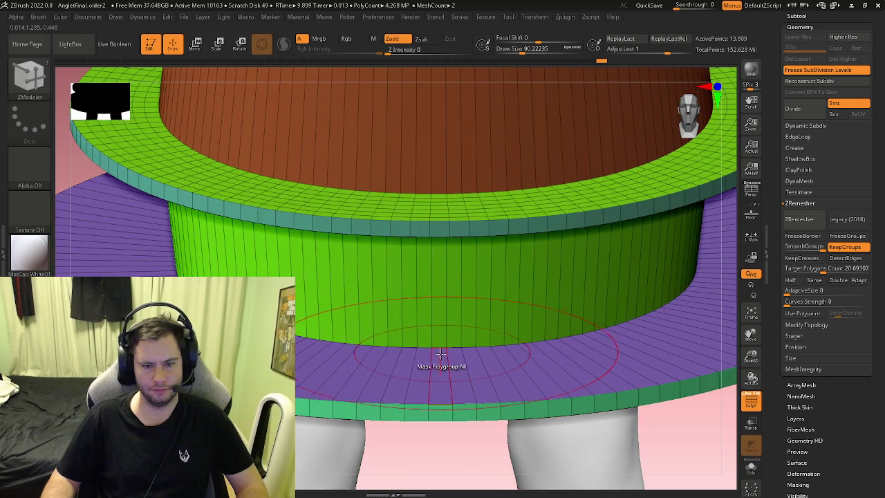
Slide the green band's lower edge upward using Move Brush Radius
key("space")
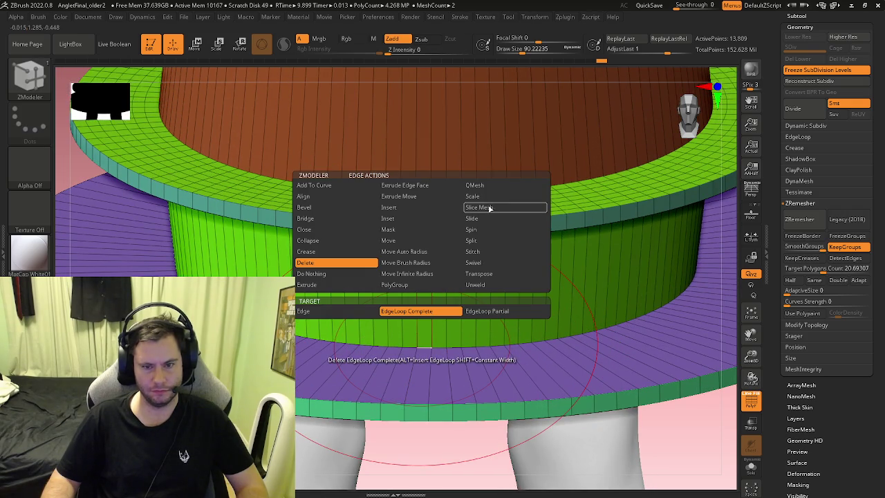
left_click(406, 262)
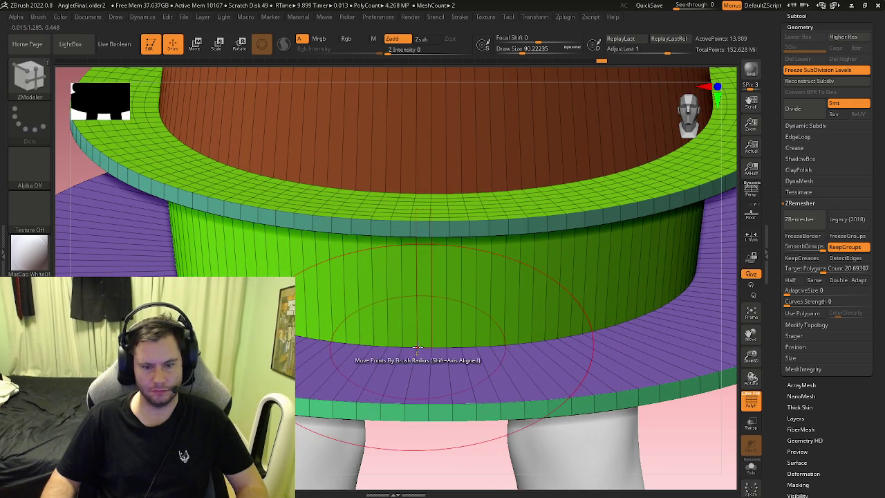
left_click_drag(422, 348, 422, 280)
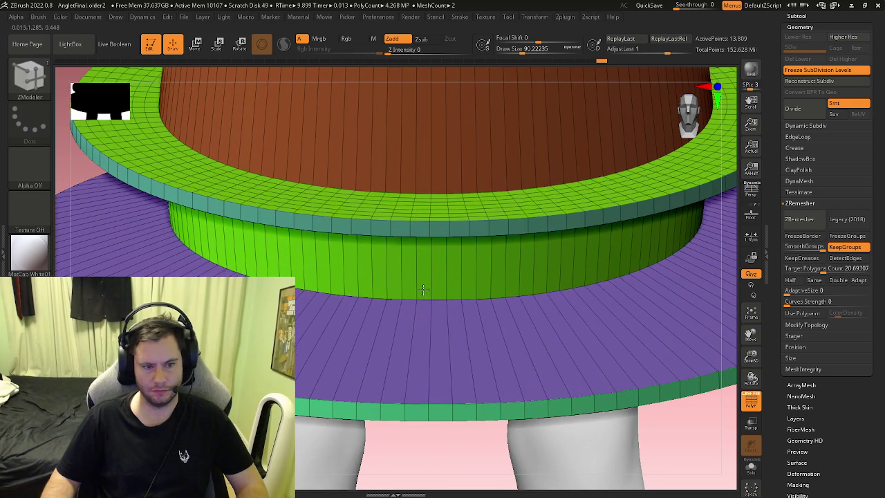
right_click_drag(422, 280, 424, 325, "ctrl")
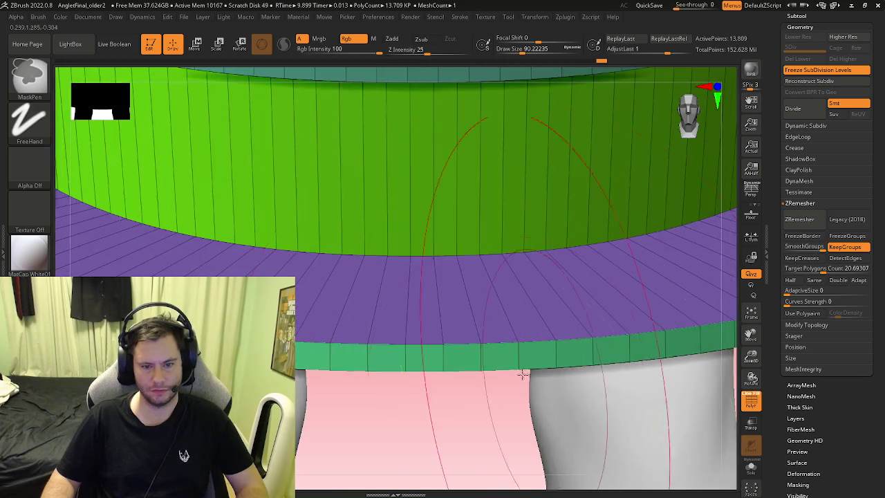
key("b")
key("z")
key("m")
key("space")
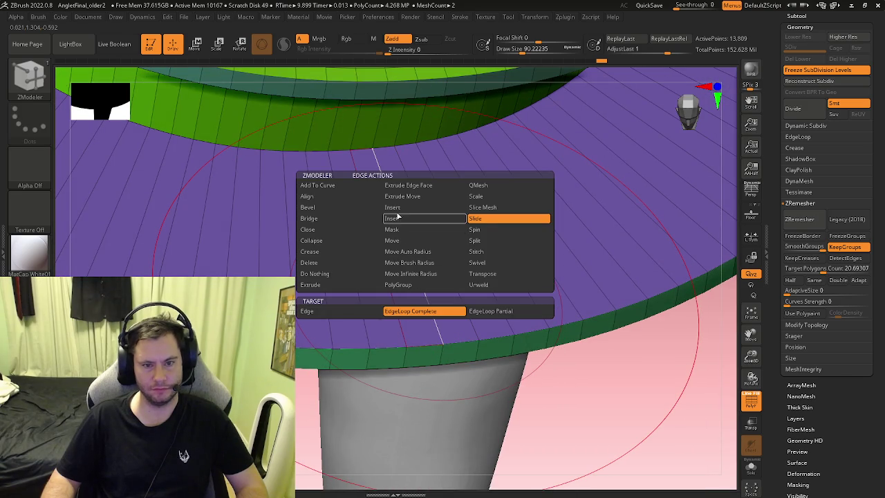
Add an edge loop to the purple ring with Insert EdgeLoop, then slide it into place
left_click(397, 217)
left_click(418, 262)
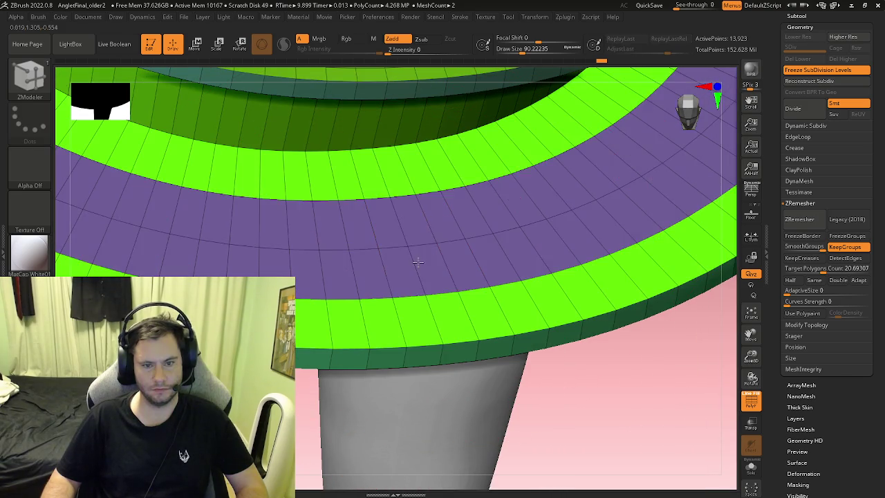
right_click_drag(388, 191, 407, 286)
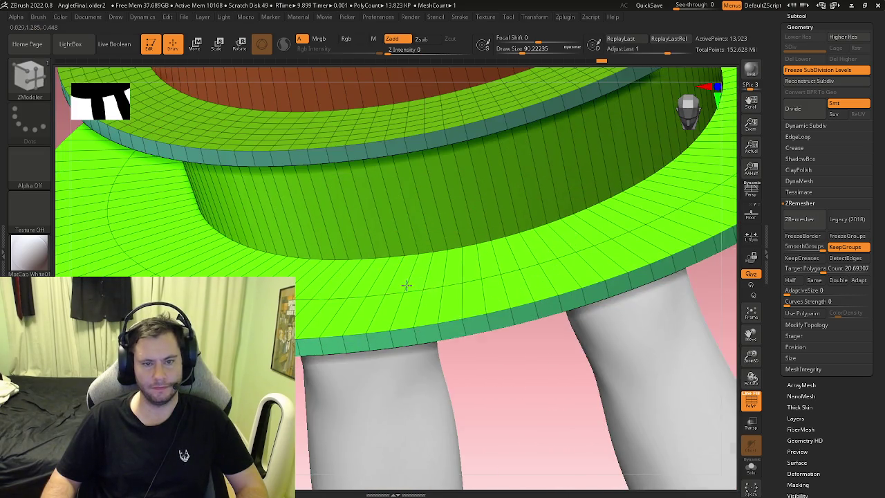
key("space")
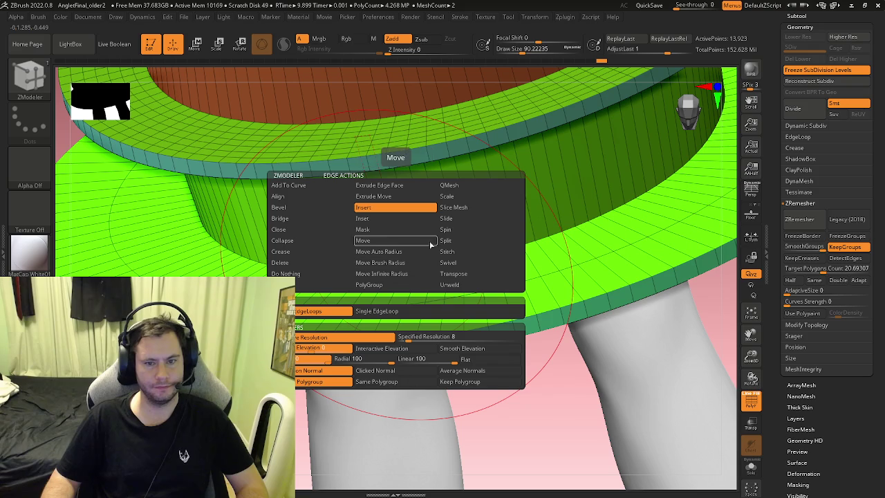
left_click(457, 219)
left_click_drag(398, 260, 399, 269)
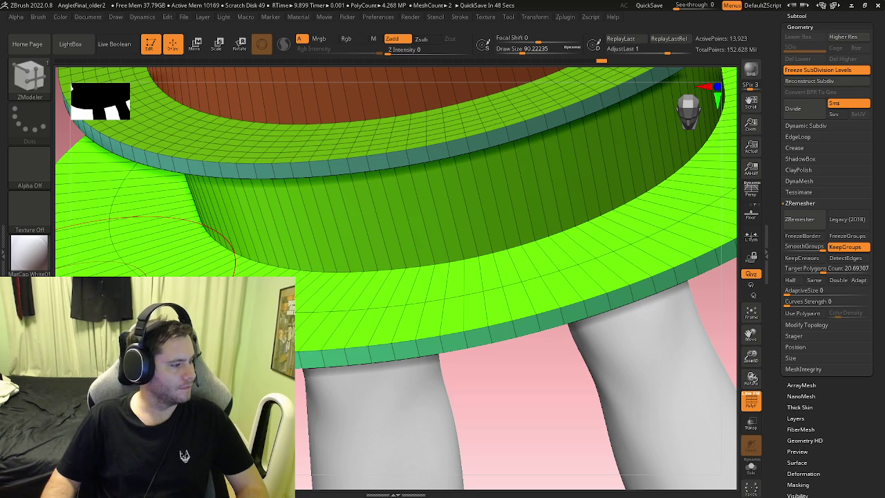
key("XF86AudioLowerVolume")
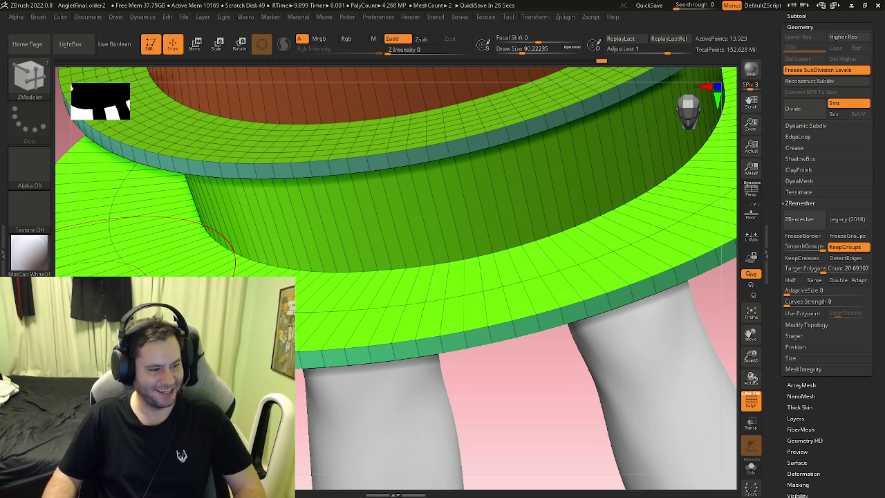
mouse_move(149, 235)
right_mouse_down()
mouse_move(308, 315)
mouse_move(340, 316)
right_mouse_up()
key("b")
key("z")
key("m")
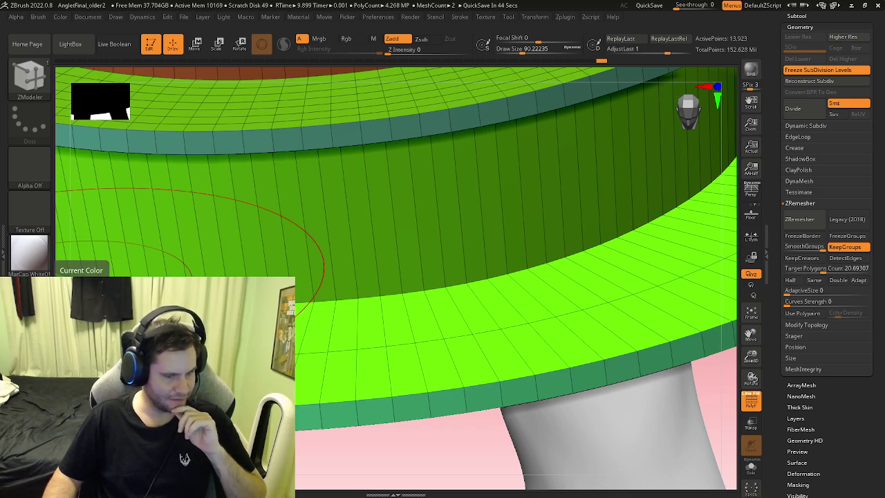
right_click_drag(339, 312, 133, 187)
Slide an edge loop on the lower skirt brim, then turn PolyFrame off for plain yellow
key("space")
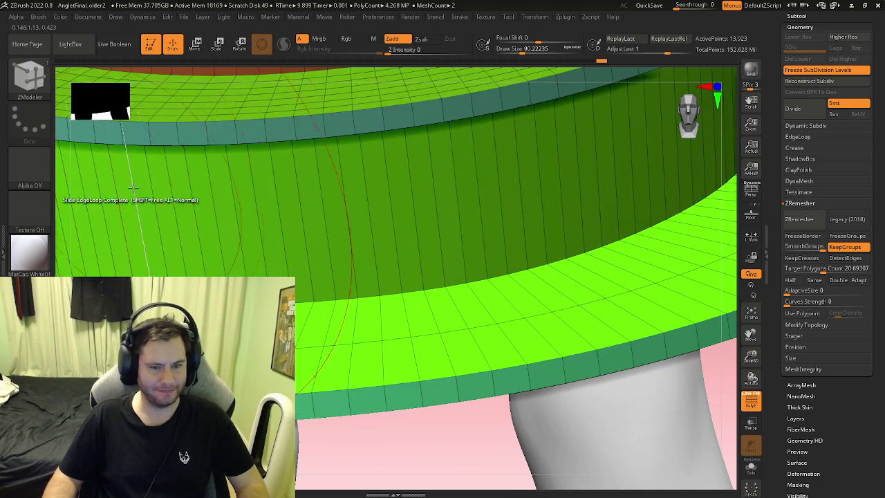
mouse_move(325, 318)
right_mouse_down("ctrl")
mouse_move(427, 333)
mouse_move(366, 297)
right_mouse_up("ctrl")
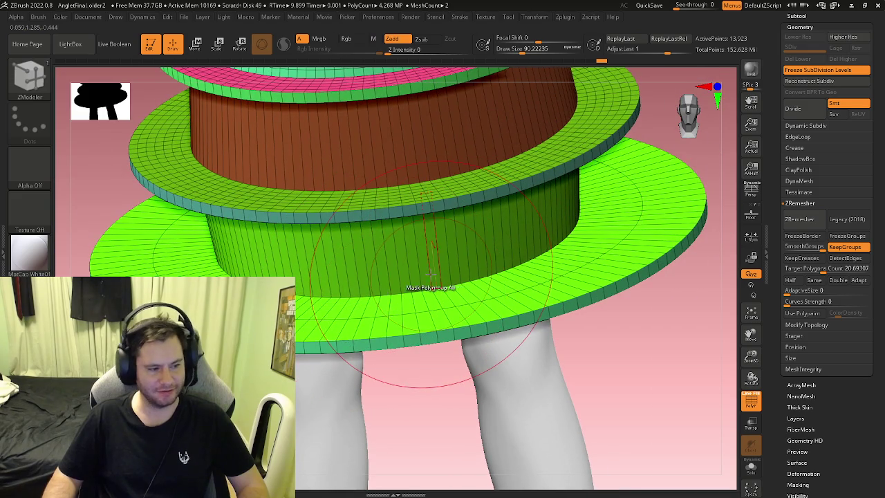
mouse_move(430, 275)
right_mouse_down("ctrl")
mouse_move(489, 275)
mouse_move(370, 283)
mouse_move(363, 221)
mouse_move(361, 242)
mouse_move(414, 260)
right_mouse_up("ctrl")
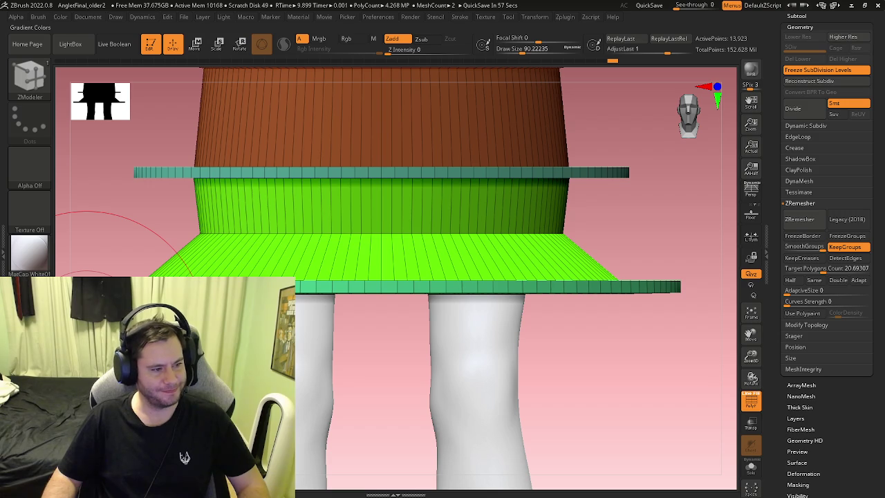
mouse_move(358, 304)
right_mouse_down()
mouse_move(391, 266)
mouse_move(388, 239)
mouse_move(567, 237)
right_mouse_up()
key("shift+f")
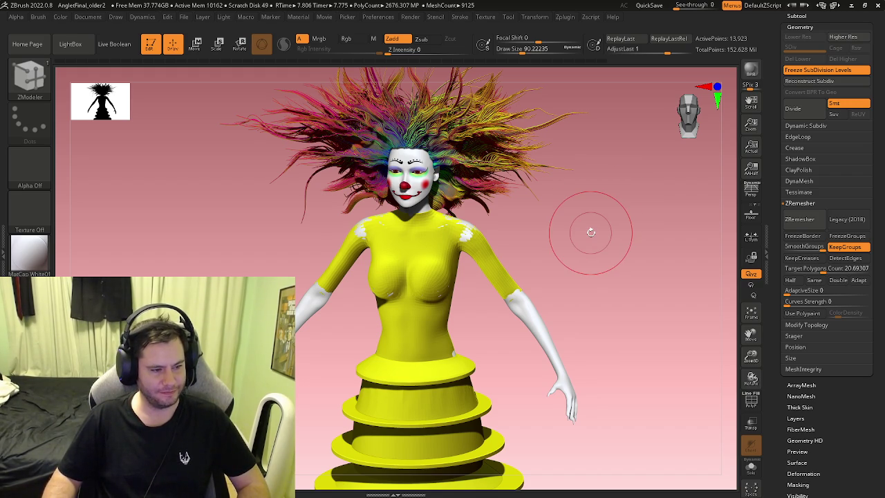
Undo and redo through history to the barrel-shaped skirt with thin rings, and show the subtool list
key("ctrl+z")
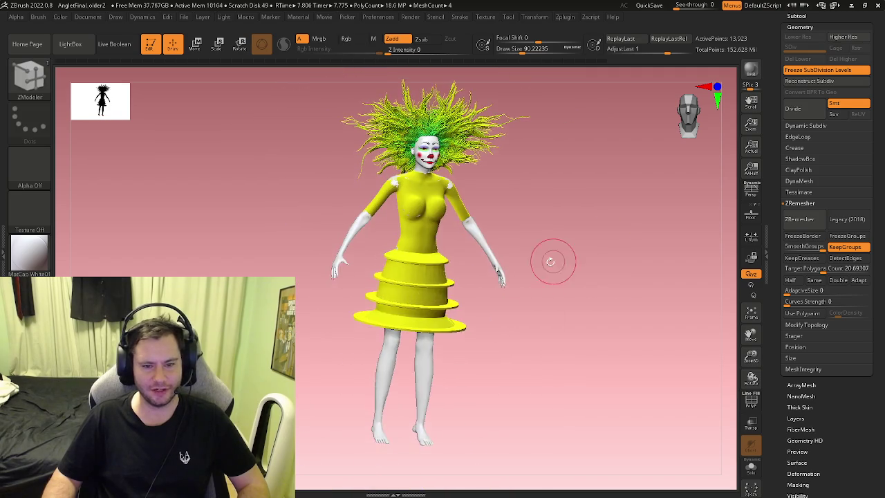
key("ctrl+z")
key("ctrl+z")
key("ctrl+z")
key("ctrl+z")
key("ctrl+z")
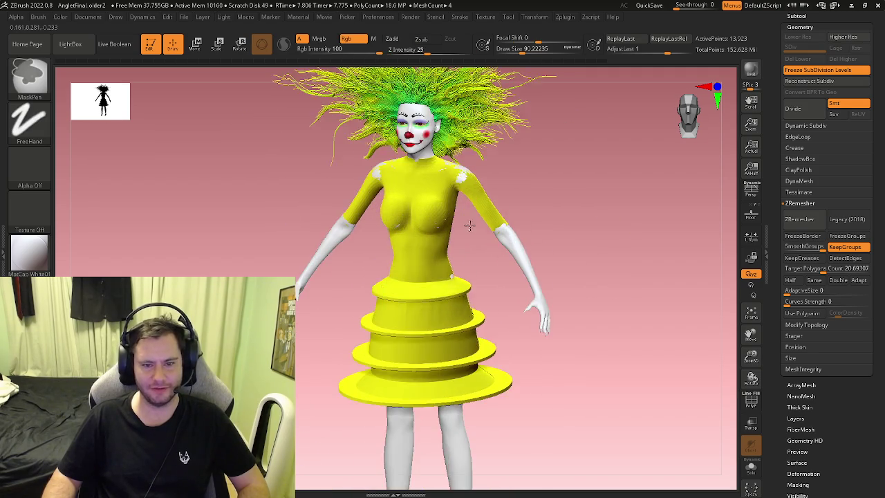
key("ctrl+z")
key("ctrl+z")
key("ctrl+z")
key("ctrl+z")
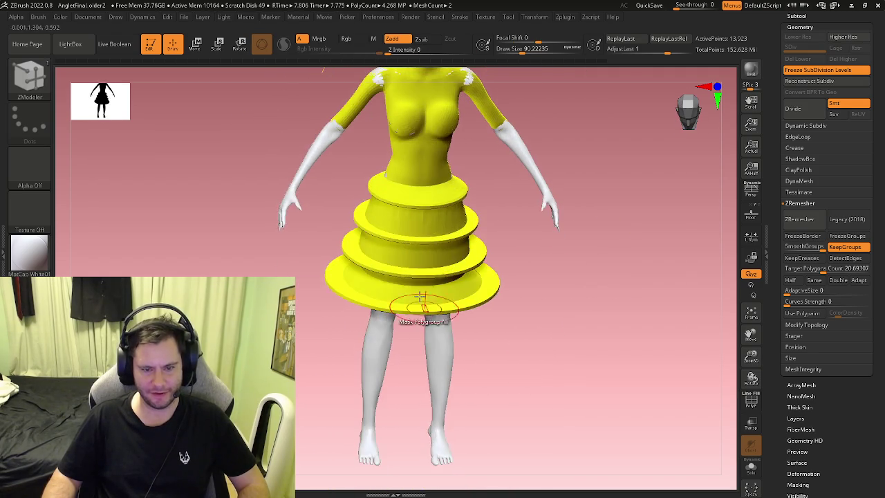
key("ctrl+z")
key("ctrl+z")
key("ctrl+z")
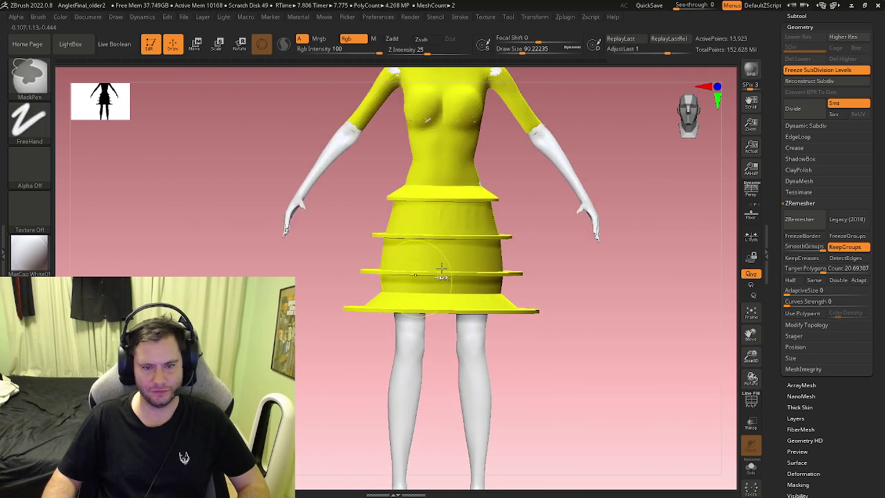
key("ctrl+shift+z")
key("ctrl+shift+z")
key("ctrl+shift+z")
key("ctrl+shift+z")
key("ctrl+shift+z")
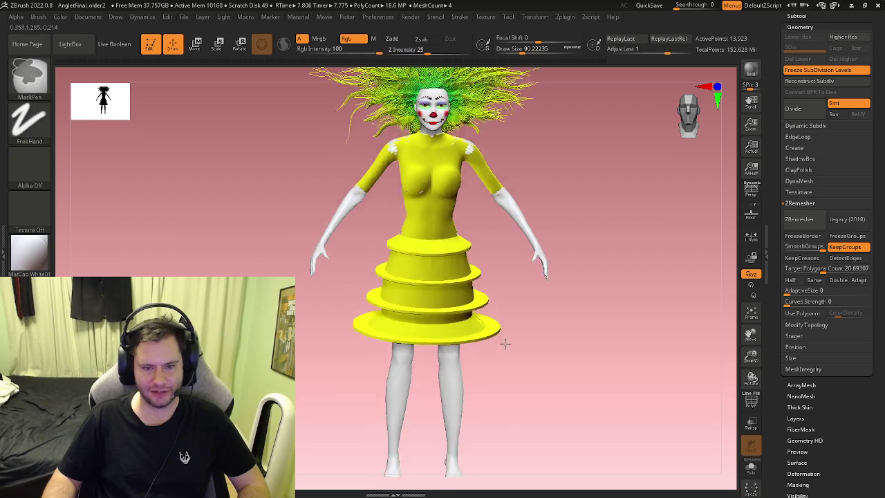
key("ctrl+shift+z")
key("ctrl+shift+z")
key("ctrl+shift+z")
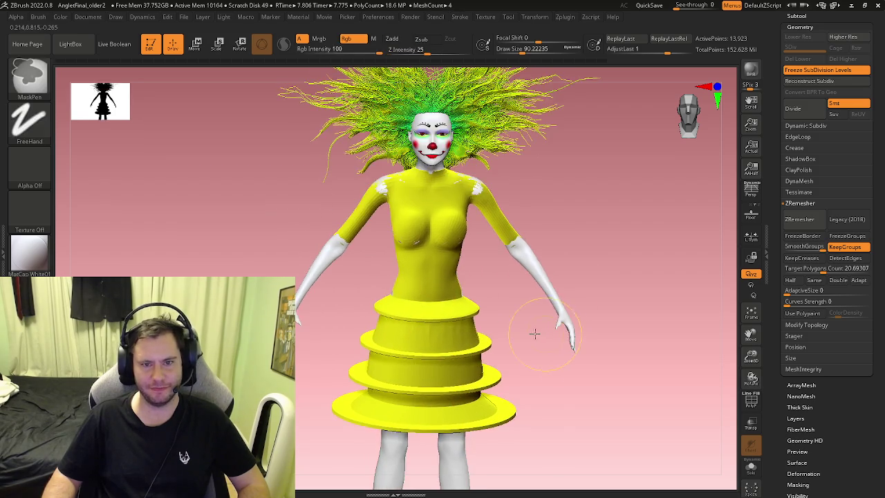
key("ctrl+shift+z")
key("ctrl+shift+z")
key("ctrl+shift+z")
key("ctrl+shift+z")
key("ctrl+shift+z")
key("ctrl+shift+z")
key("ctrl+shift+z")
key("ctrl+shift+z")
key("ctrl+shift+z")
key("ctrl+shift+z")
key("ctrl+shift+z")
key("ctrl+shift+z")
key("ctrl+shift+z")
key("ctrl+shift+z")
key("ctrl+shift+z")
key("ctrl+shift+z")
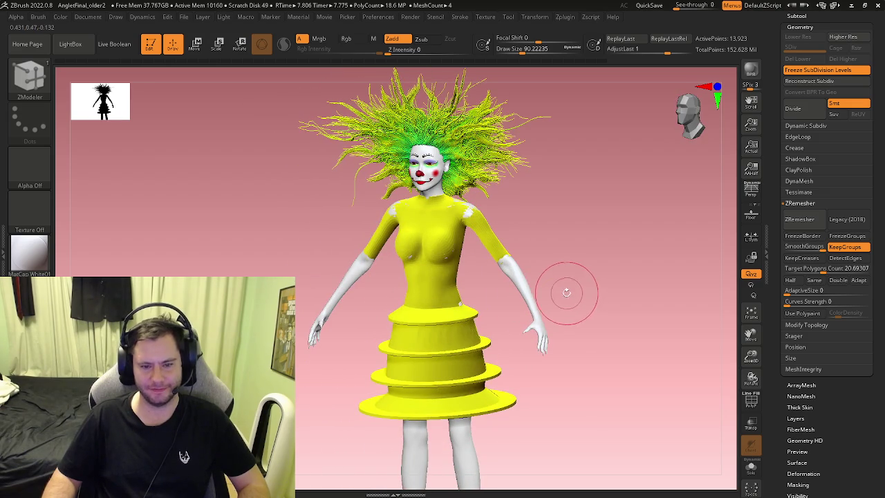
key("ctrl+shift+z")
key("ctrl+shift+z")
key("ctrl+shift+z")
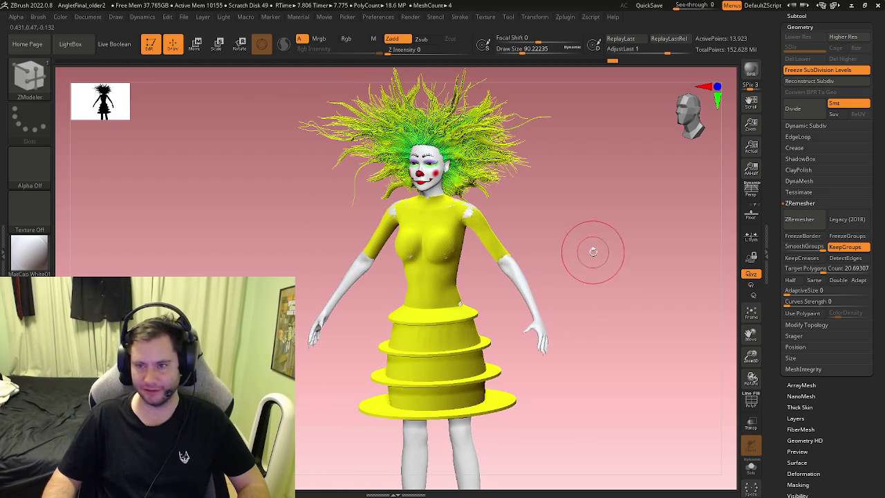
key("ctrl+shift+z")
key("ctrl+shift+z")
left_click(805, 12)
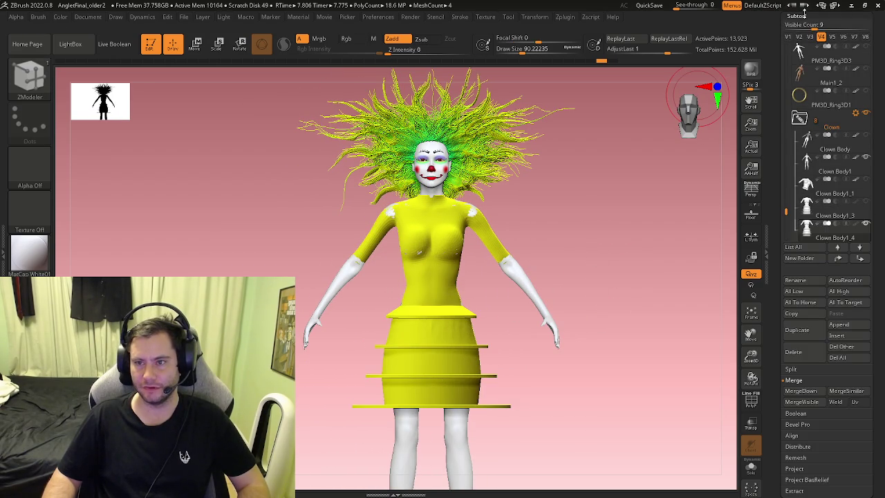
Show visibility set V2 with the black-haired figure and apply the MatCap Skin05 material
left_click(800, 38)
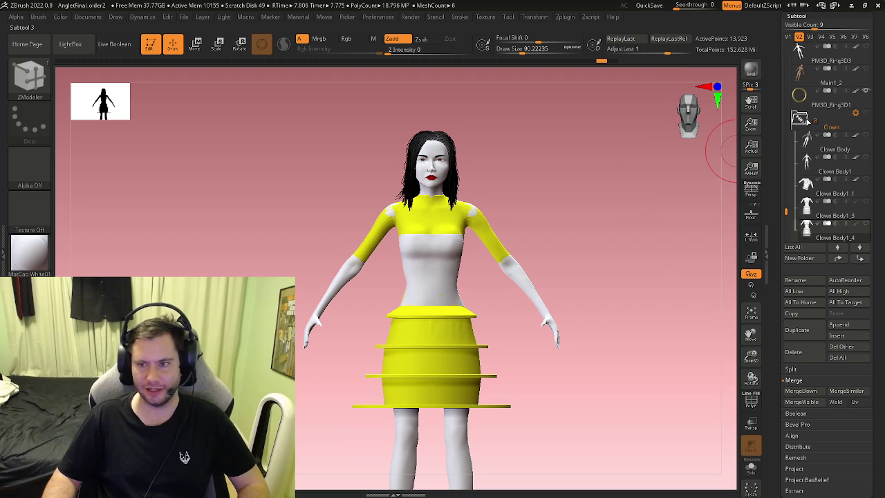
scroll(792, 187, "up", 4)
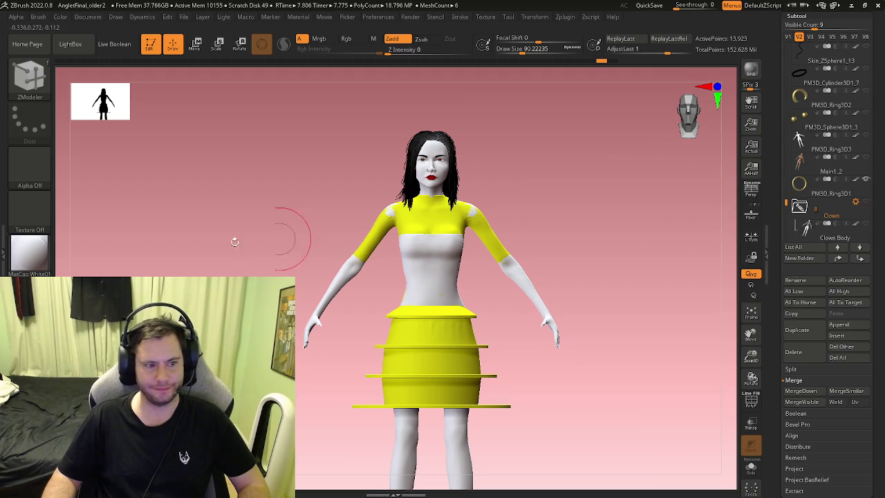
left_click(29, 252)
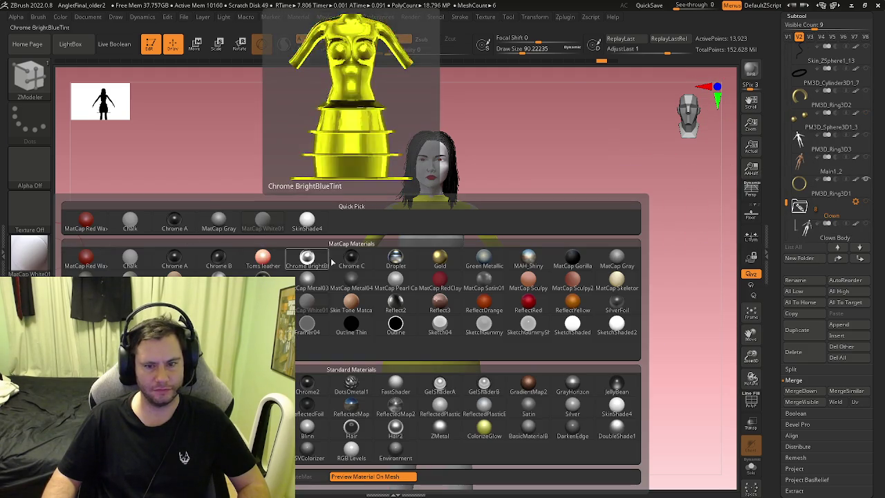
mouse_move(307, 301)
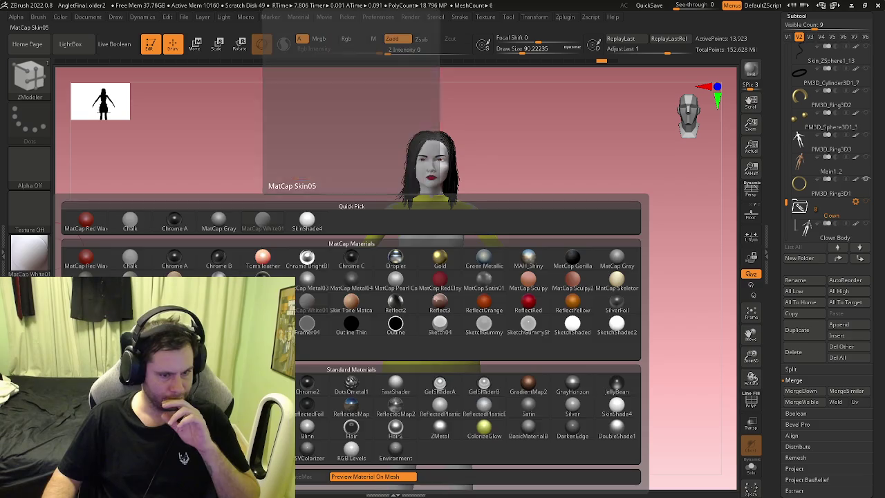
left_click(263, 298)
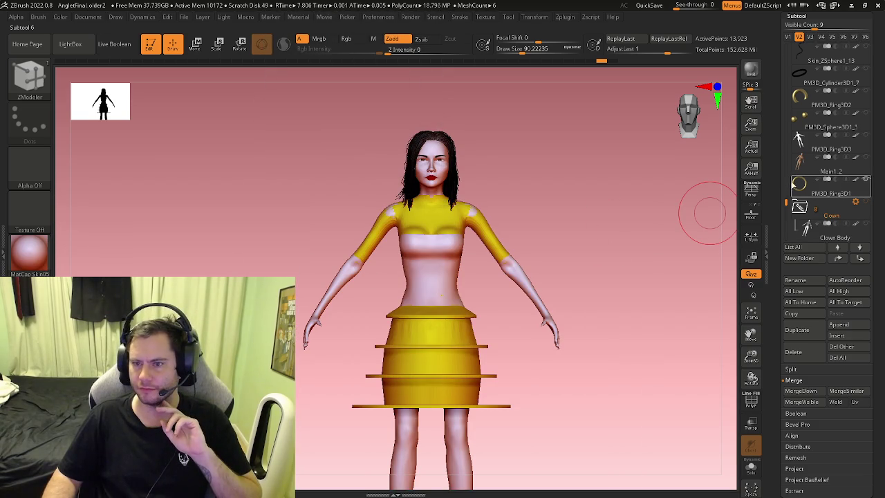
Make Final2_9 the active subtool and frame its torso and legs from the side
left_click_drag(786, 203, 787, 51)
left_click(799, 97)
mouse_move(539, 245)
left_mouse_down()
mouse_move(590, 249)
mouse_move(538, 245)
mouse_move(514, 284)
left_mouse_up()
mouse_move(504, 316)
left_mouse_down("alt")
mouse_move(516, 355)
mouse_move(460, 352)
mouse_move(563, 336)
mouse_move(464, 314)
mouse_move(577, 337)
left_mouse_up("alt")
left_click_drag(526, 300, 510, 323, "alt")
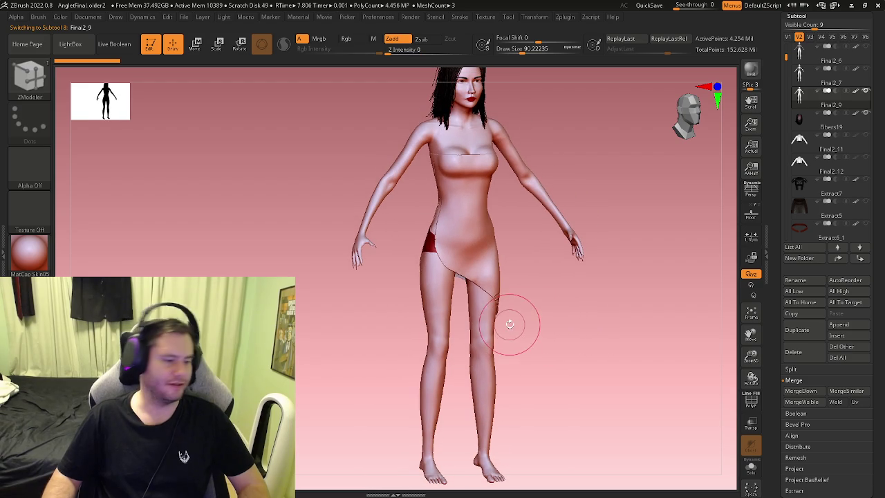
Snap the figure to a front view and show visibility set V1 with the full outfit
mouse_move(517, 296)
right_mouse_down()
mouse_move(411, 166)
mouse_move(491, 217)
mouse_move(589, 223)
right_mouse_up()
left_click(690, 111)
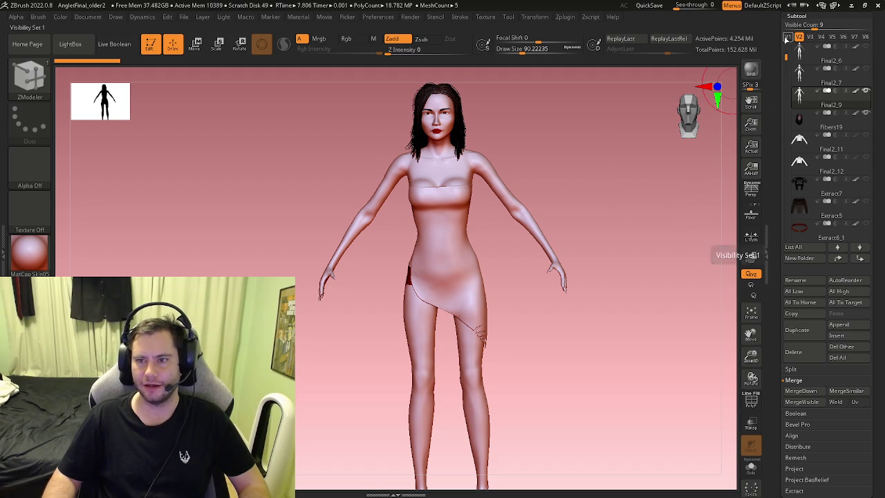
left_click(788, 37)
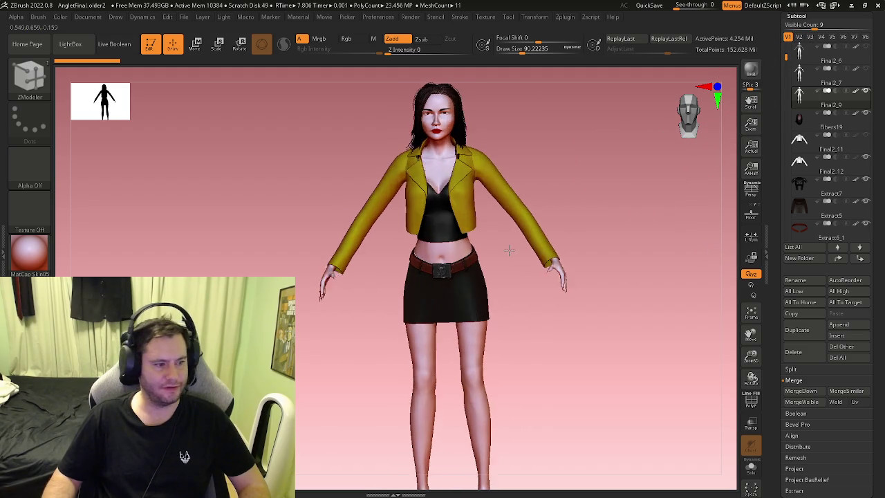
Zoom in on the skull belt buckle, then pull back to a side view of the figure
mouse_move(514, 253)
left_mouse_down()
mouse_move(470, 278)
mouse_move(471, 306)
mouse_move(484, 292)
mouse_move(379, 321)
left_mouse_up()
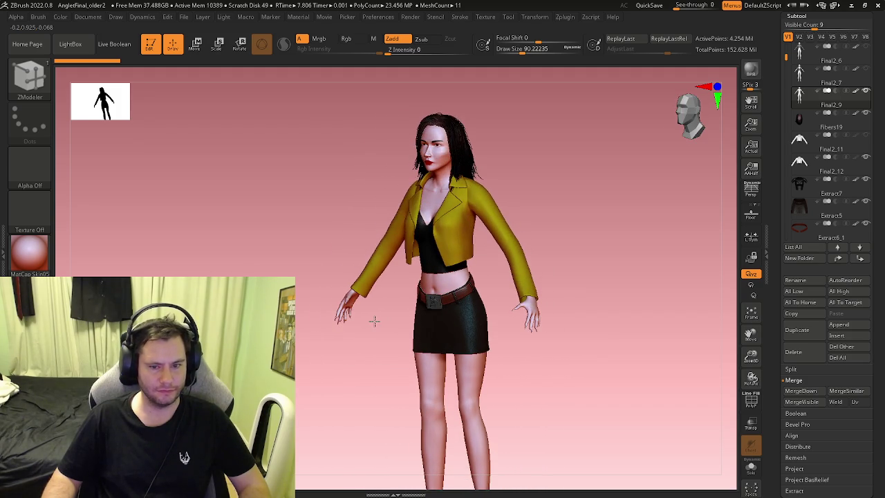
scroll(416, 310, "up", 5)
left_click_drag(496, 316, 450, 283)
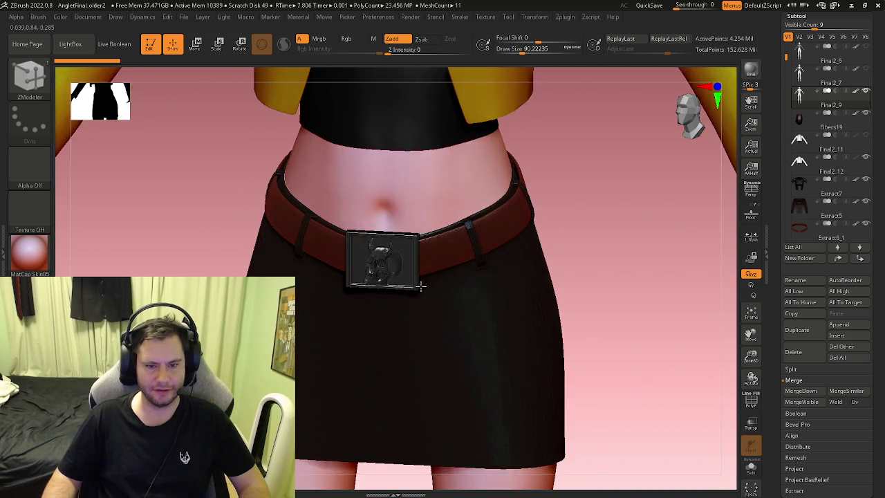
scroll(451, 283, "up", 5)
scroll(438, 277, "up", 3)
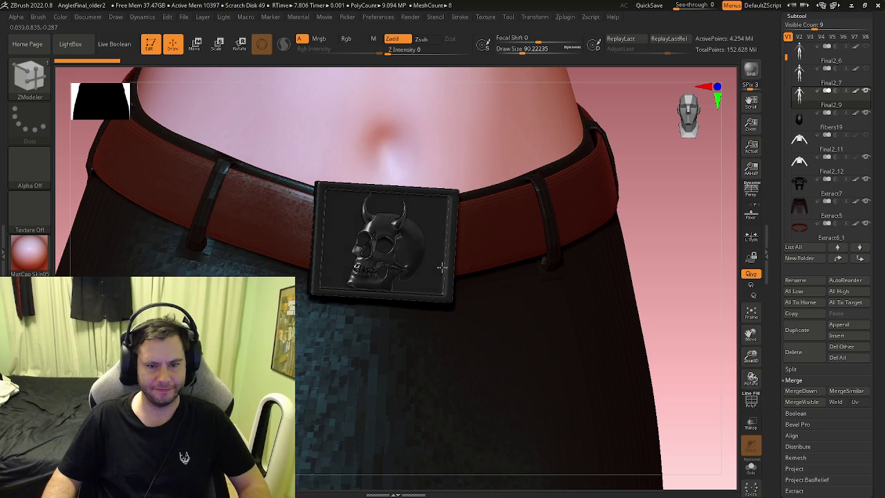
left_click_drag(509, 280, 500, 282)
right_click_drag(500, 282, 401, 285, "alt")
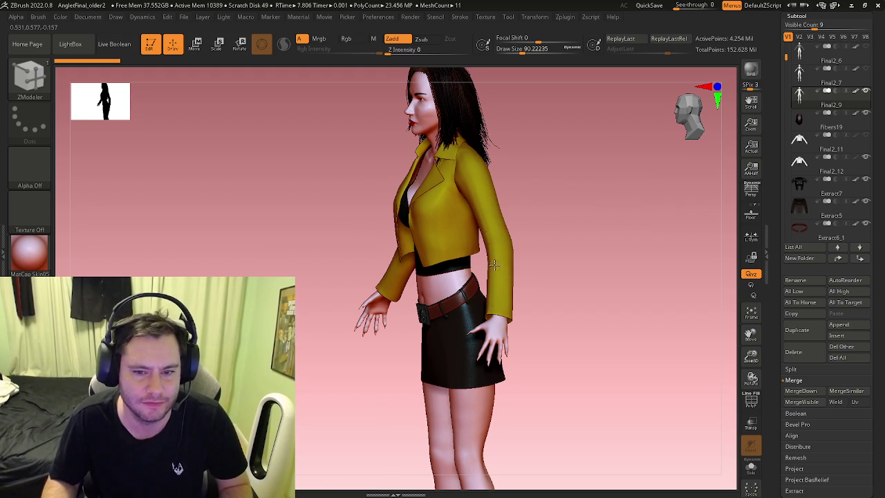
Zoom in on the torso and inspect the Final2_12 jacket's wireframe with PolyFrame
right_click_drag(495, 264, 510, 258)
mouse_move(434, 290)
right_mouse_down("alt")
mouse_move(498, 272)
mouse_move(510, 297)
mouse_move(458, 289)
mouse_move(415, 168)
mouse_move(440, 258)
mouse_move(419, 257)
mouse_move(441, 263)
mouse_move(425, 256)
mouse_move(430, 261)
mouse_move(385, 273)
mouse_move(401, 291)
mouse_move(486, 263)
right_mouse_up("alt")
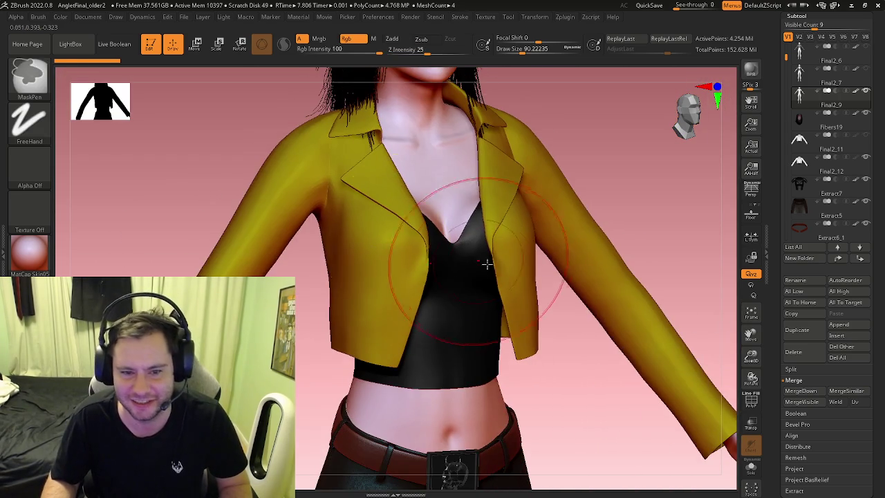
left_click(508, 286, "alt")
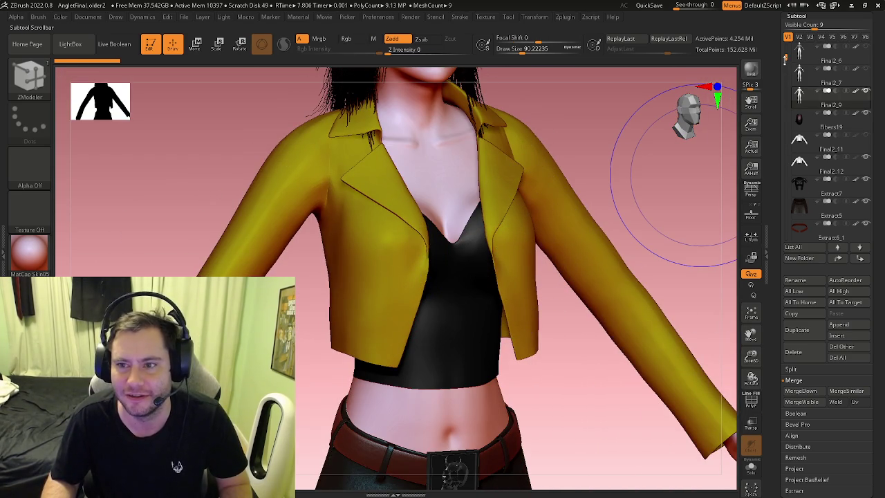
left_click_drag(785, 58, 787, 61)
left_click(803, 144)
key("shift+f")
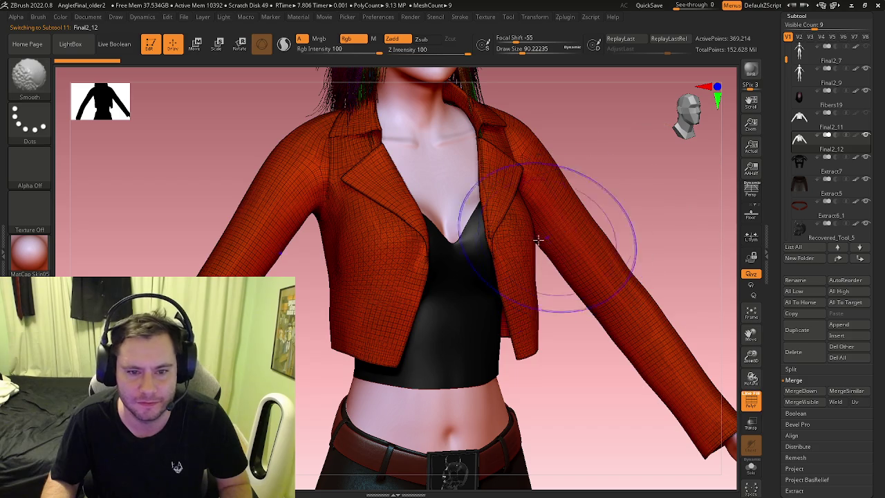
mouse_move(406, 257)
right_mouse_down()
mouse_move(365, 257)
mouse_move(421, 289)
mouse_move(395, 287)
mouse_move(459, 297)
right_mouse_up()
key("shift+f")
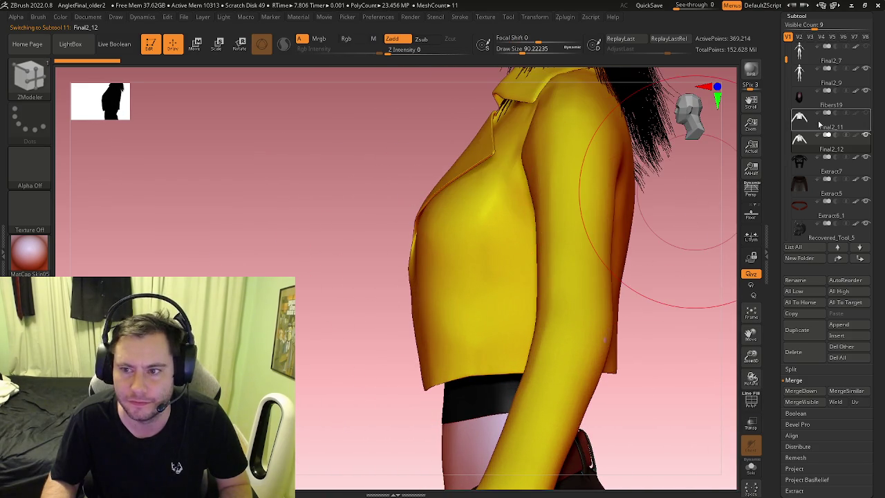
Orbit around the Final2_11 jacket piece, then return to Final2_12 in side view
left_click(799, 123)
mouse_move(719, 208)
right_mouse_down()
mouse_move(644, 202)
mouse_move(583, 242)
mouse_move(613, 233)
mouse_move(603, 241)
mouse_move(554, 222)
mouse_move(533, 200)
right_mouse_up()
mouse_move(592, 201)
right_mouse_down()
mouse_move(564, 205)
mouse_move(538, 233)
mouse_move(546, 221)
mouse_move(533, 270)
mouse_move(569, 217)
mouse_move(629, 182)
mouse_move(657, 204)
right_mouse_up()
left_click(811, 145)
mouse_move(593, 231)
right_mouse_down()
mouse_move(471, 267)
mouse_move(514, 267)
mouse_move(490, 256)
mouse_move(488, 275)
right_mouse_up()
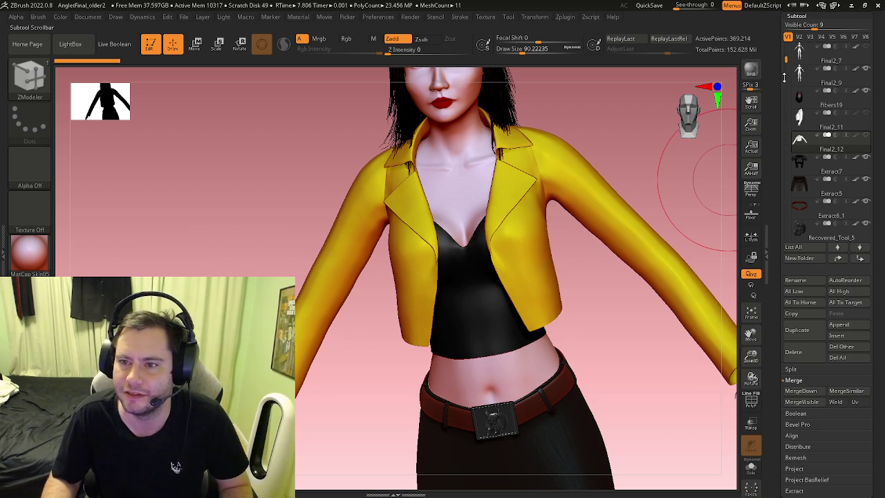
Switch to visibility set V3, then V4, to bring the clown back
left_click(811, 37)
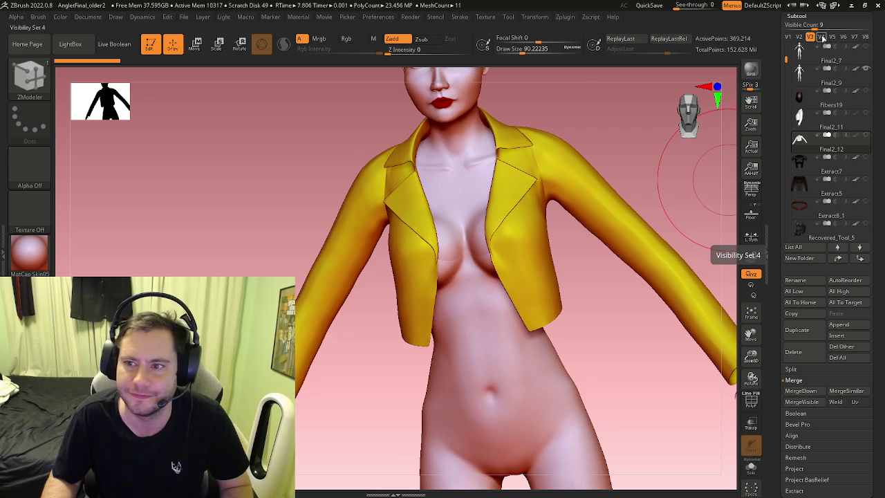
left_click(822, 37)
scroll(593, 315, "down", 2)
scroll(578, 311, "down", 2)
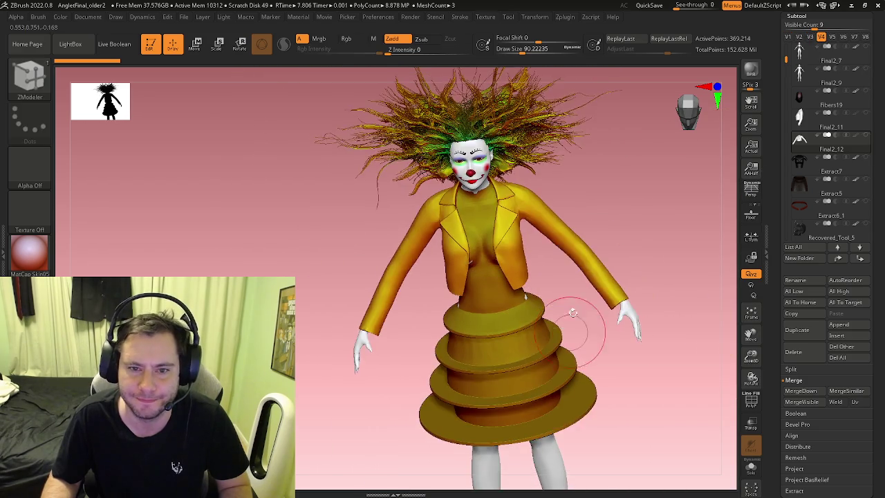
scroll(574, 313, "down", 2)
mouse_move(538, 316)
right_mouse_down()
mouse_move(530, 262)
mouse_move(547, 296)
right_mouse_up()
scroll(547, 296, "up", 3)
scroll(456, 301, "up", 1)
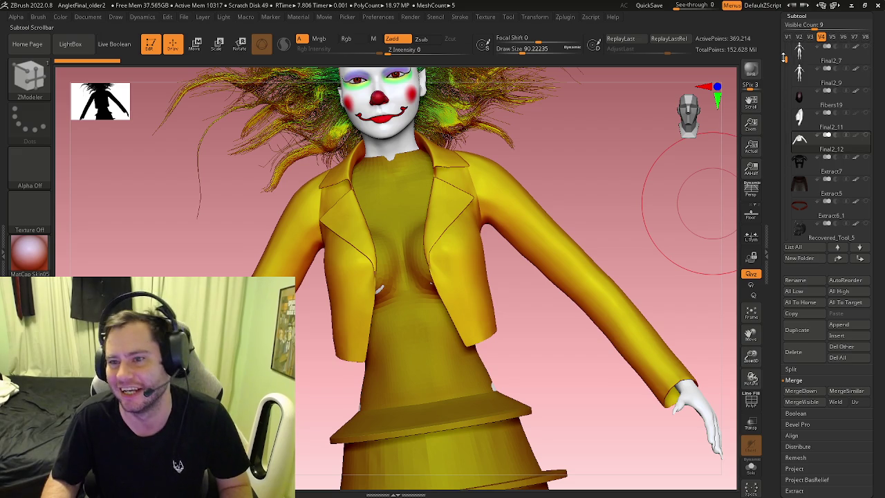
left_click_drag(785, 58, 786, 210)
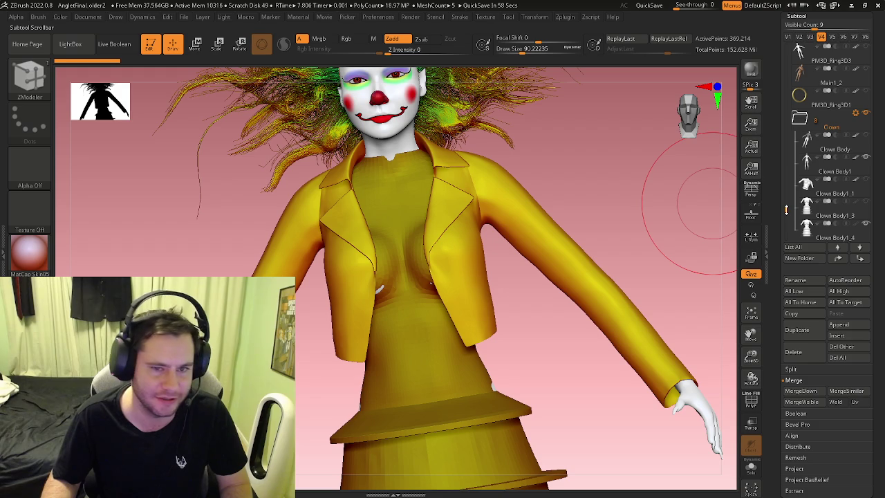
right_click_drag(456, 228, 456, 290, "ctrl")
right_click_drag(533, 267, 664, 214)
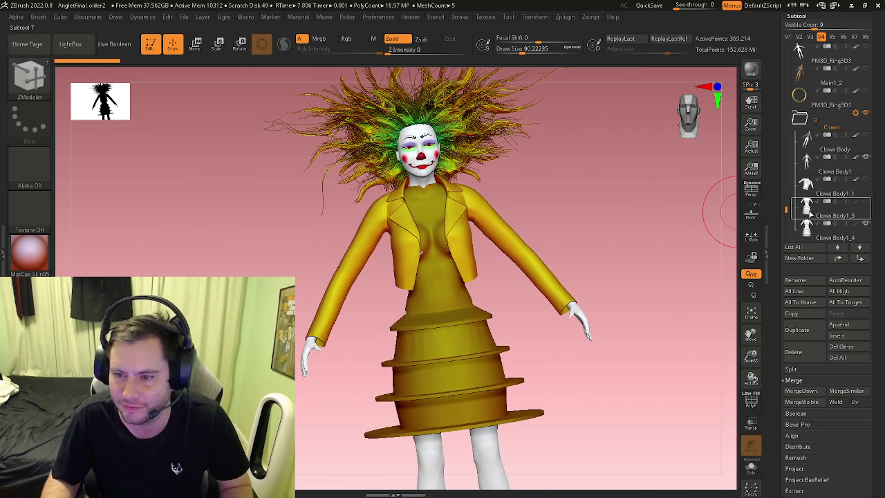
left_click(805, 228)
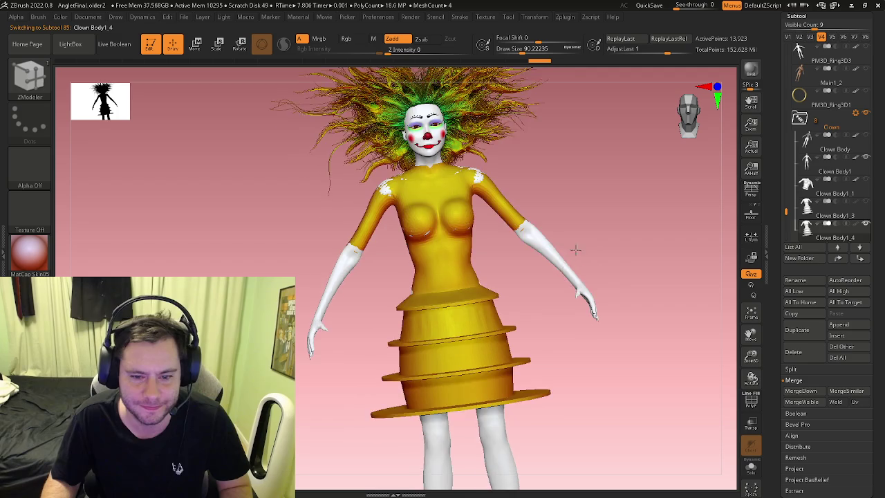
Turn the clown to face front and zoom in on the skirt and waist
left_click_drag(622, 277, 514, 261)
mouse_move(536, 283)
right_mouse_down()
mouse_move(517, 320)
mouse_move(569, 325)
mouse_move(485, 263)
mouse_move(466, 296)
mouse_move(543, 241)
mouse_move(474, 251)
right_mouse_up()
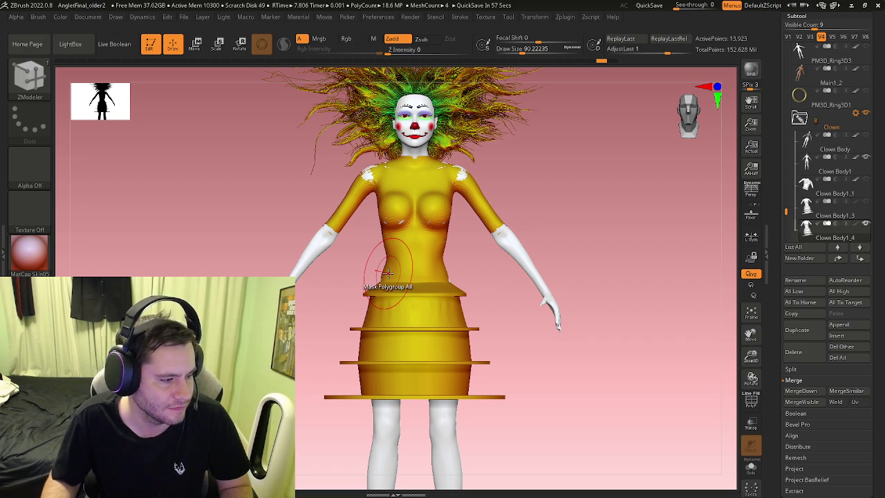
mouse_move(435, 238)
right_mouse_down("shift")
mouse_move(384, 277)
mouse_move(448, 295)
mouse_move(450, 276)
right_mouse_up("shift")
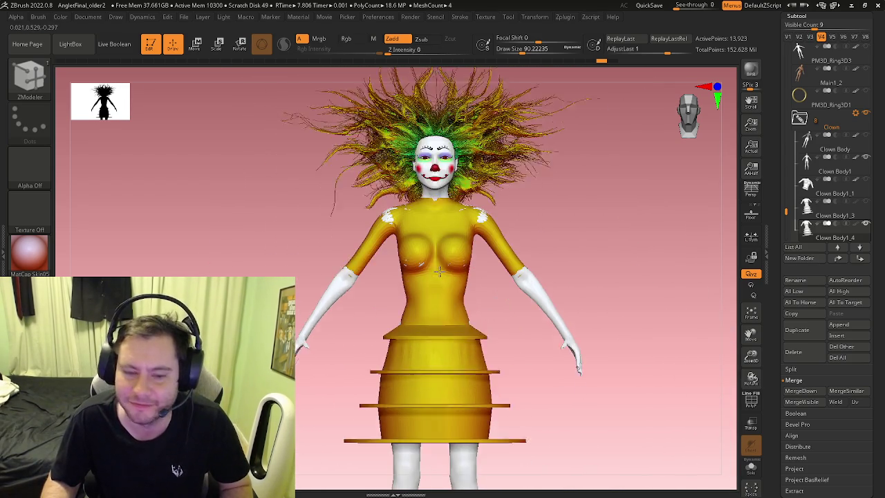
mouse_move(441, 305)
right_mouse_down("ctrl")
mouse_move(467, 391)
mouse_move(474, 258)
mouse_move(474, 298)
right_mouse_up("ctrl")
Switch to ZModeler then Move brush, look down on the skirt, and show polygroups
key("b")
key("z")
key("m")
right_click_drag(597, 93, 488, 231, "ctrl")
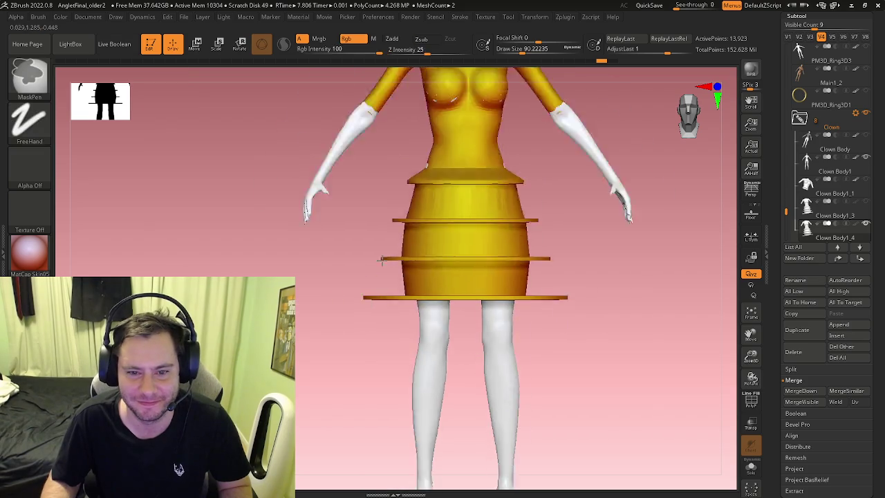
key("b")
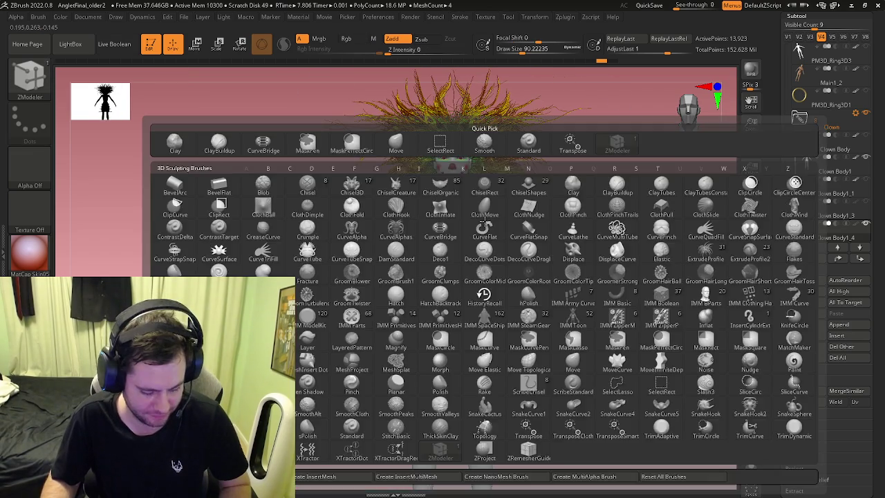
key("m")
key("v")
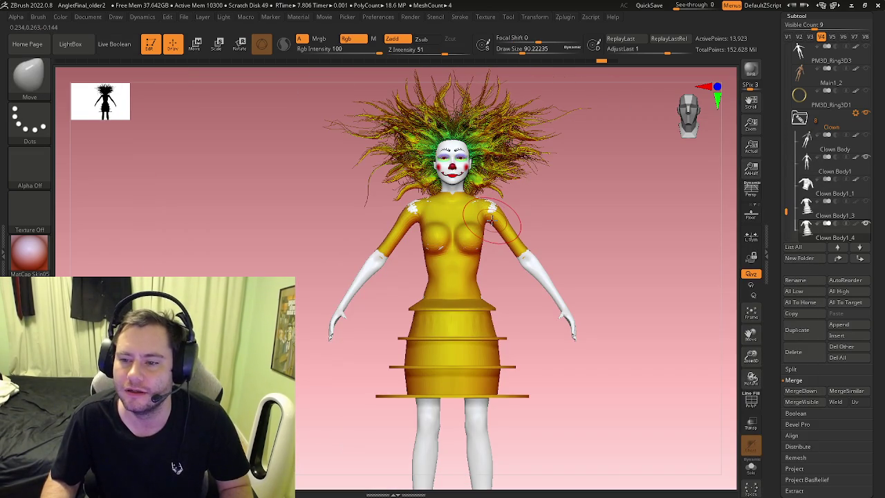
right_click_drag(490, 303, 461, 322)
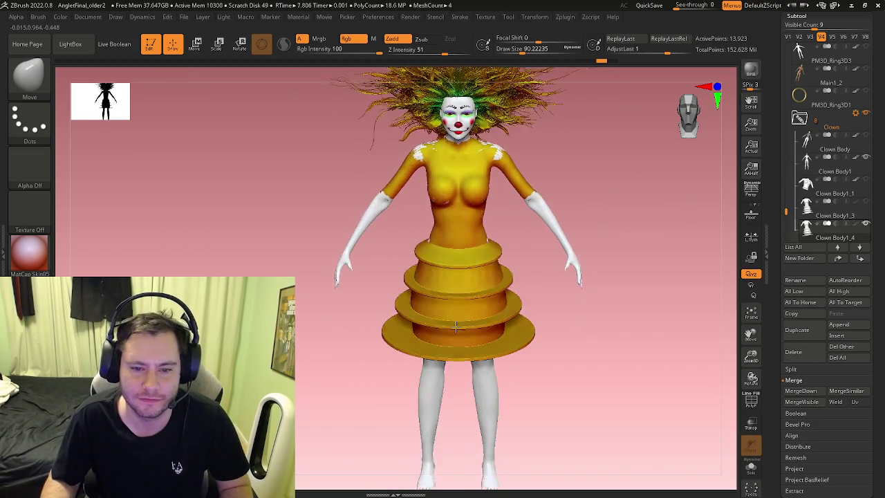
key("shift+f")
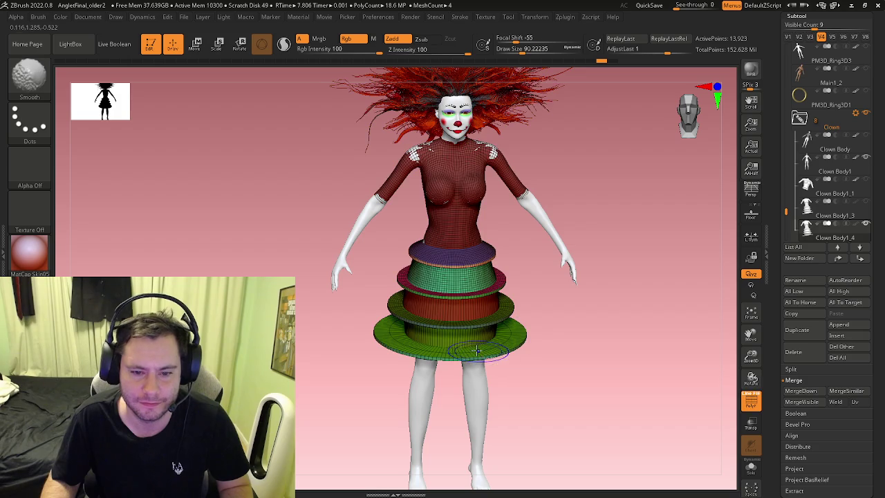
With ZModeler, slide the lower flared ring's edge loop upward
key("shift+f")
key("b")
key("z")
key("m")
mouse_move(438, 322)
right_mouse_down("alt")
mouse_move(425, 285)
mouse_move(422, 299)
right_mouse_up("alt")
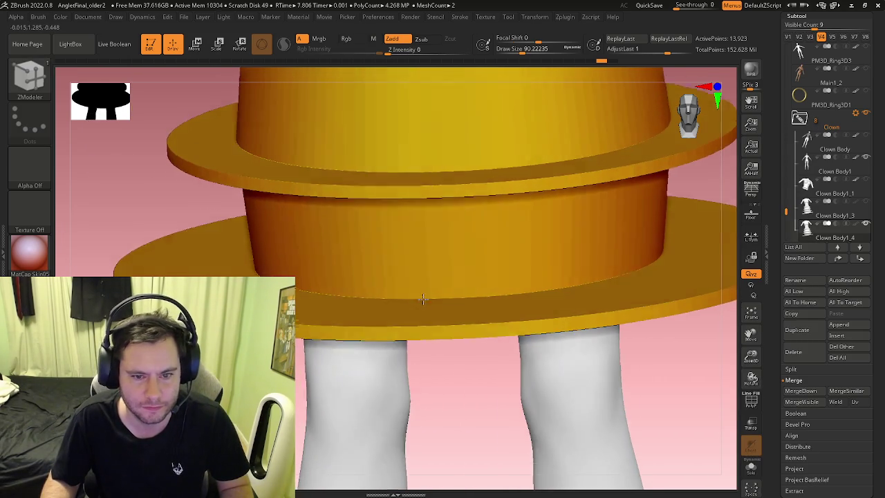
left_click_drag(423, 298, 424, 207)
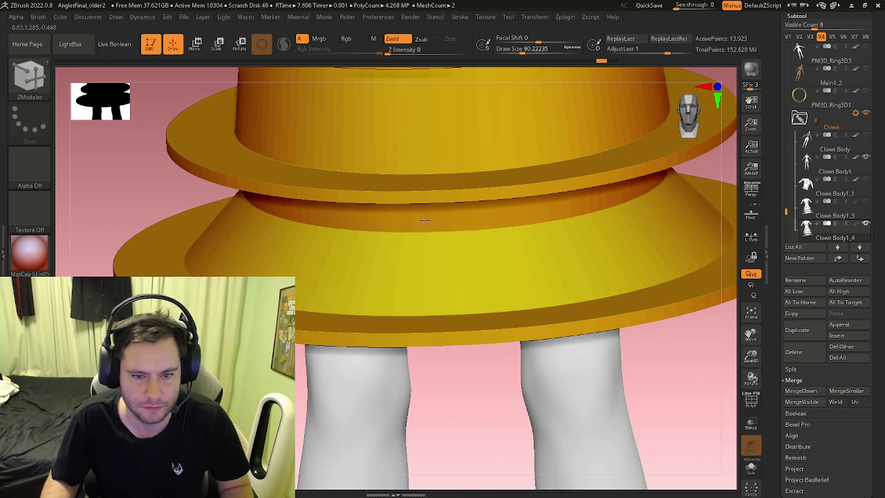
mouse_move(424, 211)
right_mouse_down()
mouse_move(435, 272)
mouse_move(459, 281)
right_mouse_up()
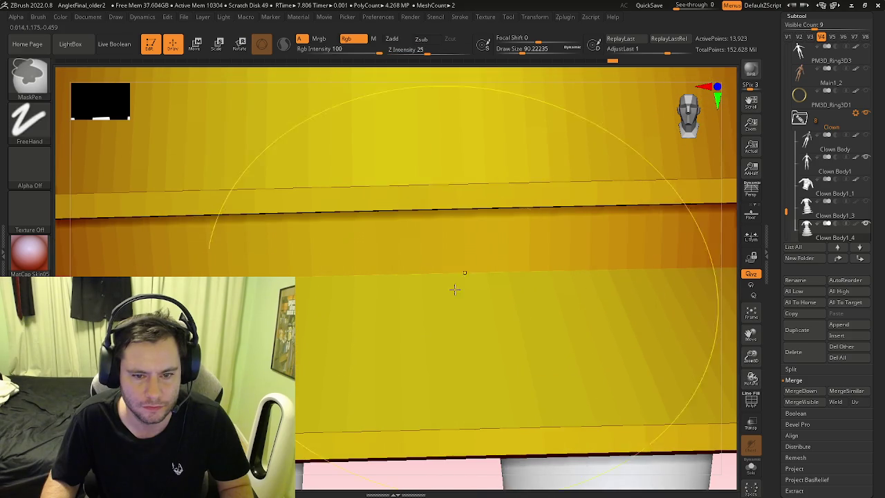
Show the polygroups again and inspect the skirt rings' underside up close
key("shift+f")
key("b")
key("z")
key("m")
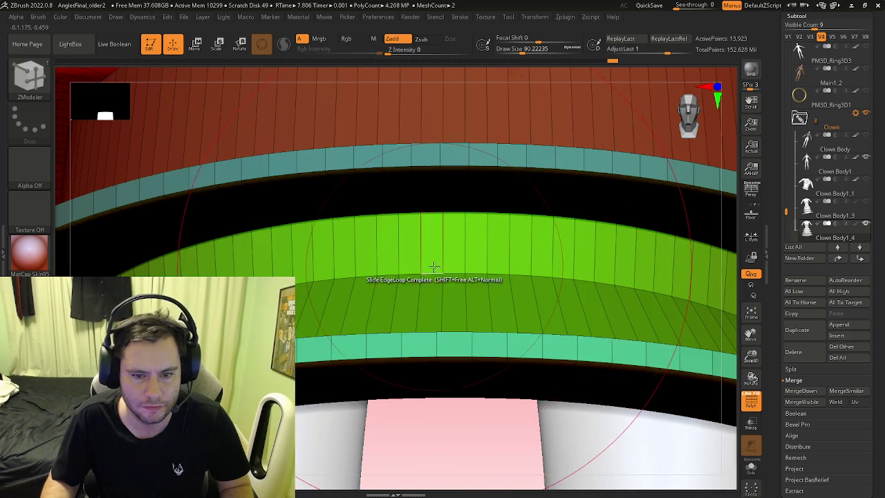
right_click_drag(432, 247, 429, 276)
key("space")
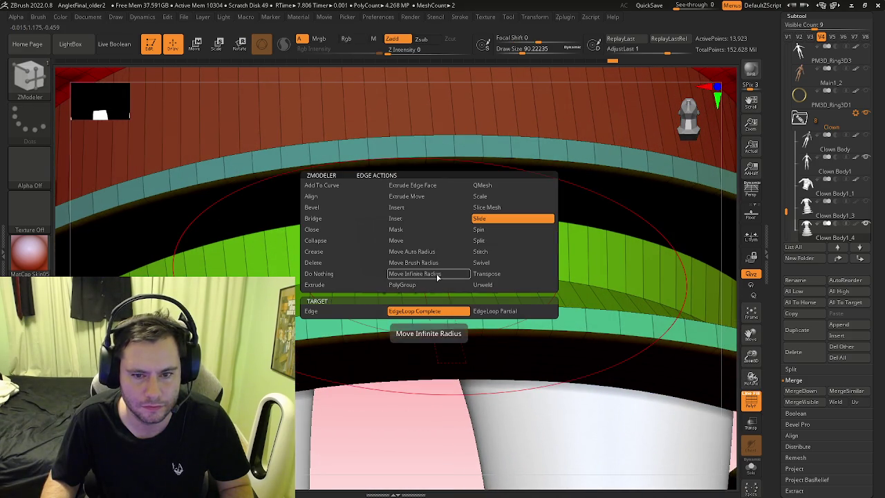
left_click(480, 254)
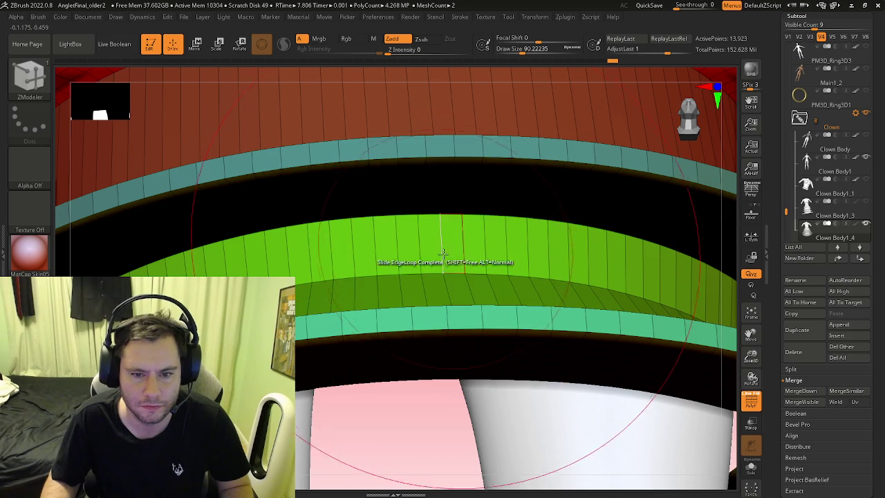
mouse_move(432, 227)
right_mouse_down()
mouse_move(417, 227)
mouse_move(401, 257)
right_mouse_up()
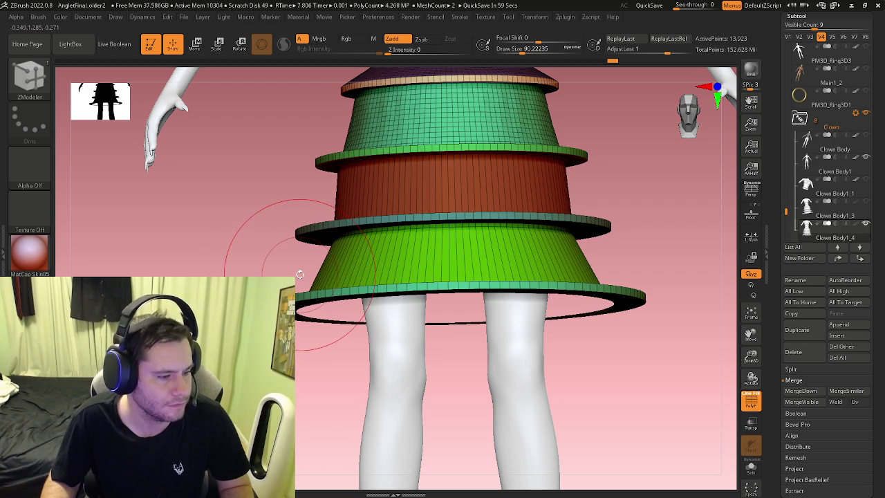
mouse_move(434, 234)
right_mouse_down()
mouse_move(415, 293)
mouse_move(445, 356)
mouse_move(458, 352)
right_mouse_up()
Delete two edge loops from the green band using Delete EdgeLoop Complete
key("space")
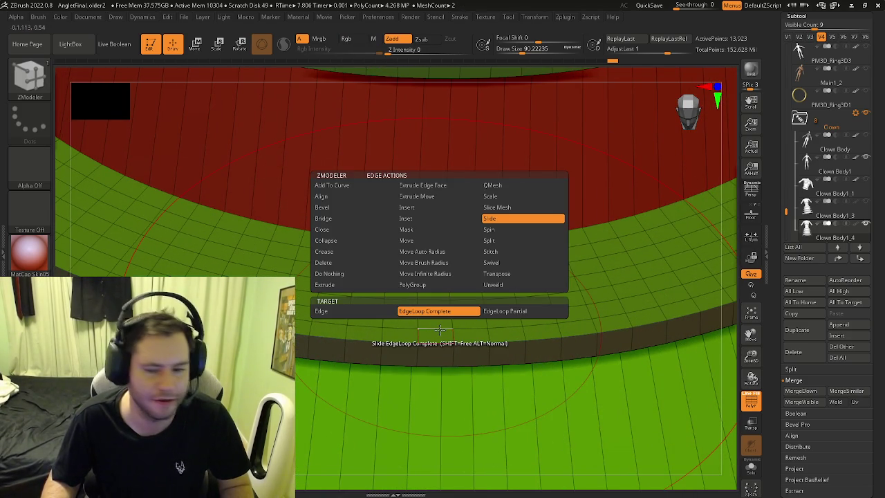
left_click(349, 263)
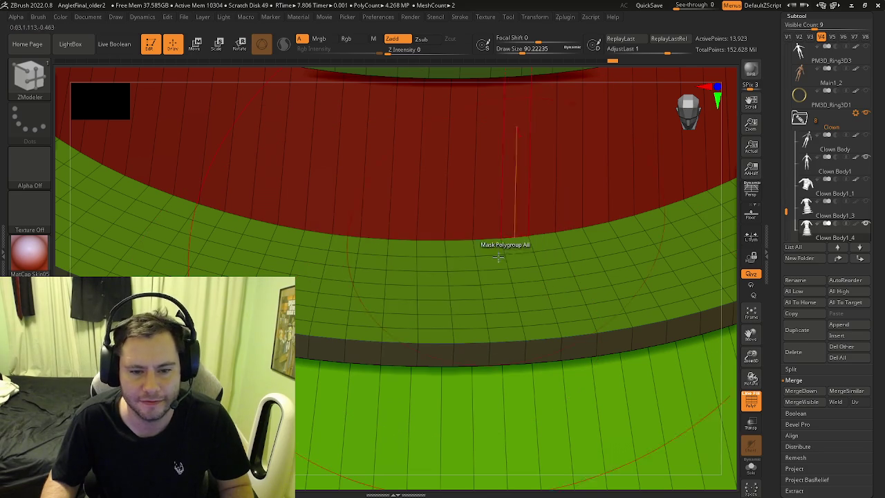
left_click(434, 301)
left_click(431, 257)
right_click_drag(431, 257, 411, 396)
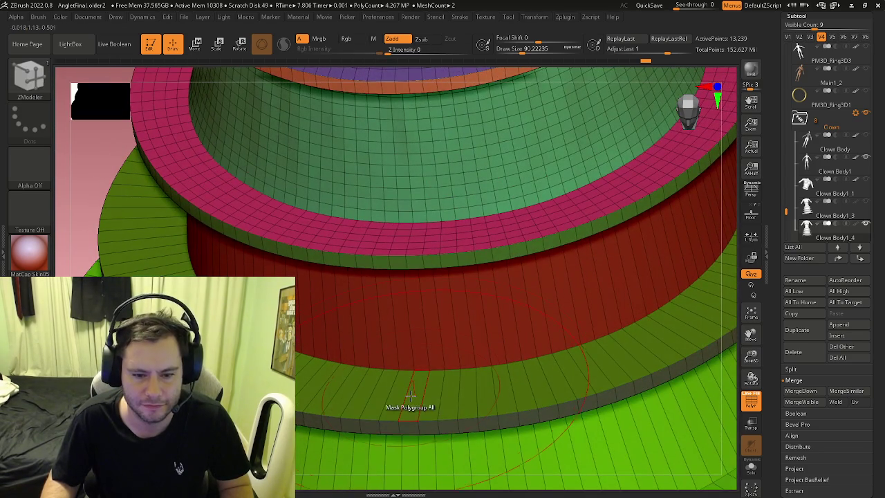
Insert multiple edge loops into the lower green skirt ring
key("space")
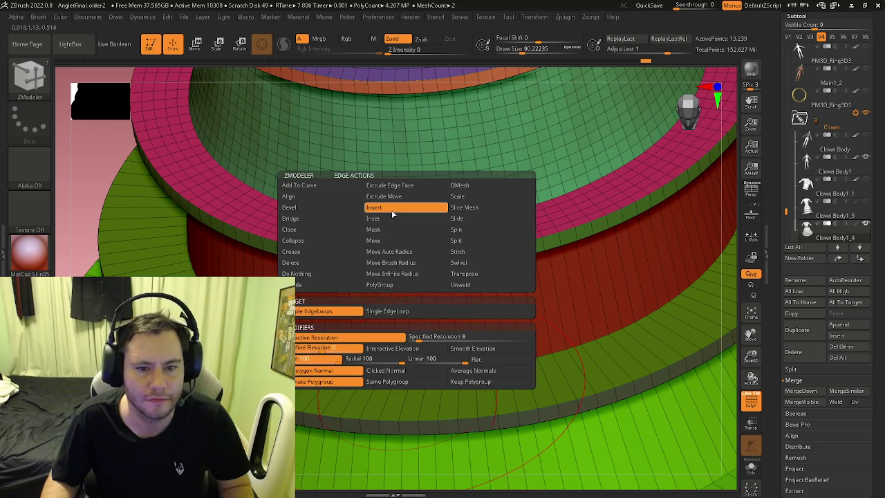
left_click(392, 214)
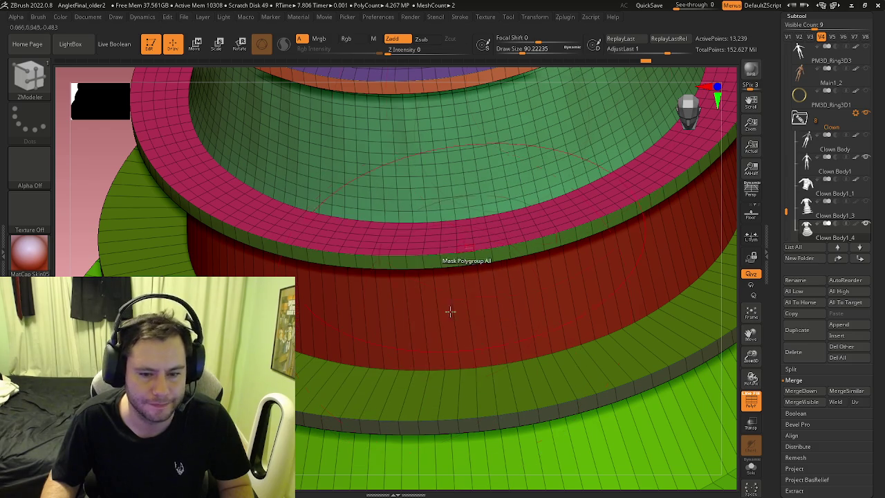
left_click(409, 394)
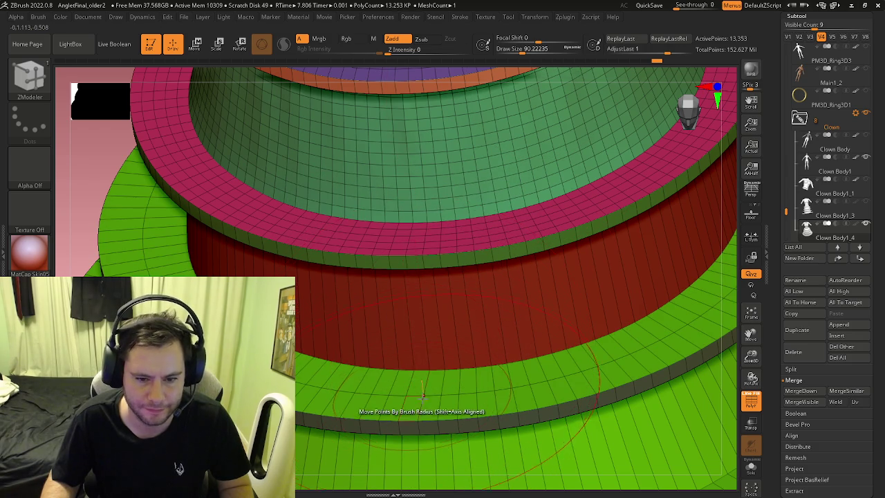
key("f")
mouse_move(419, 369)
right_mouse_down()
mouse_move(420, 378)
mouse_move(396, 365)
right_mouse_up()
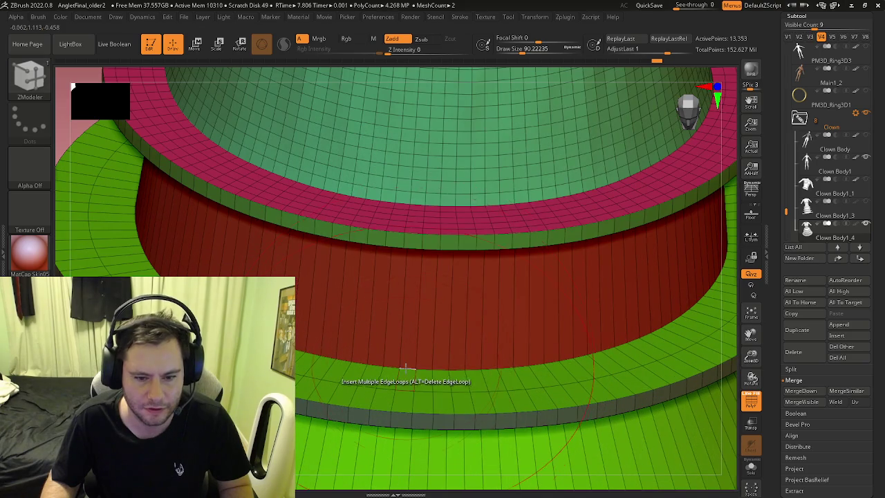
Set the edge action to move points by brush radius and reduce Draw Size to about 11.69
key("space")
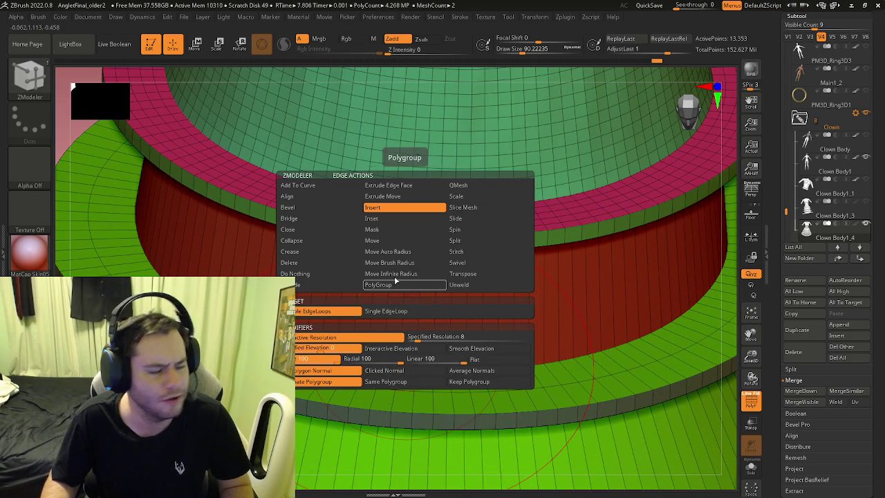
mouse_move(450, 377)
right_mouse_down("ctrl")
mouse_move(469, 365)
mouse_move(424, 365)
right_mouse_up("ctrl")
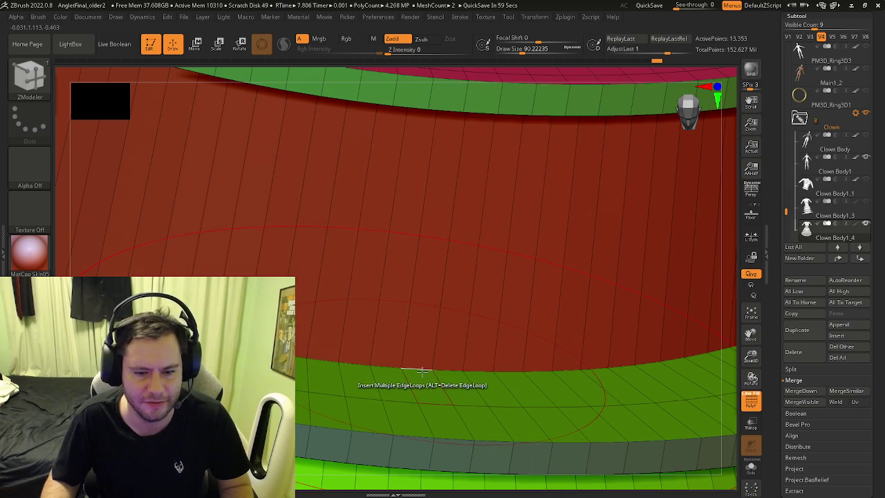
key("space")
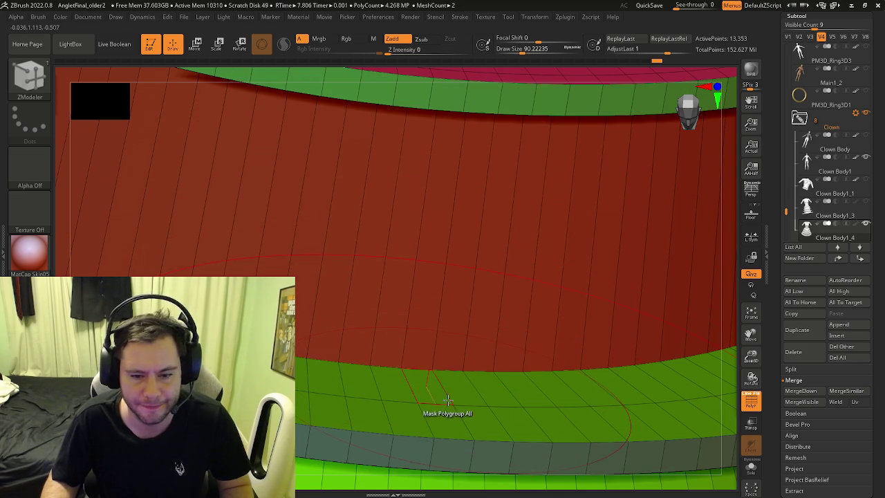
key("space")
left_click(436, 262)
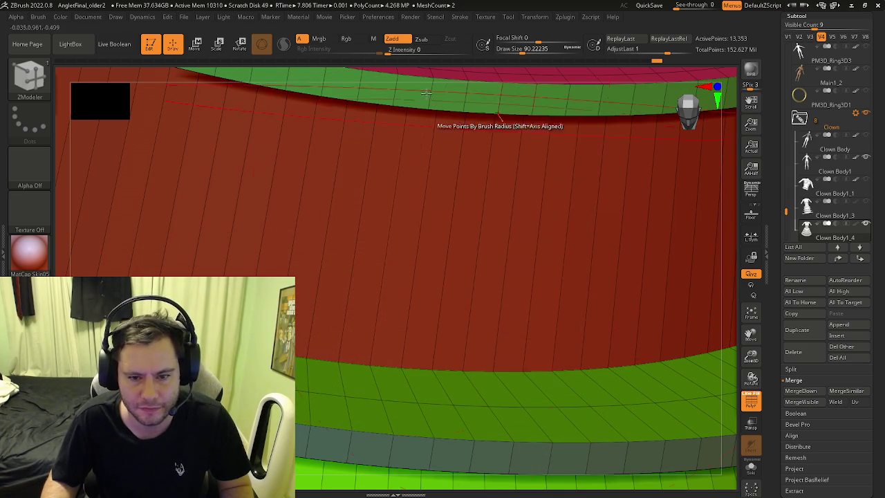
key("s")
key("s")
left_click(448, 376)
Slide an edge loop up with Slide EdgeLoop so the red band turns mostly green
mouse_move(456, 339)
right_mouse_down()
mouse_move(435, 361)
mouse_move(421, 361)
right_mouse_up()
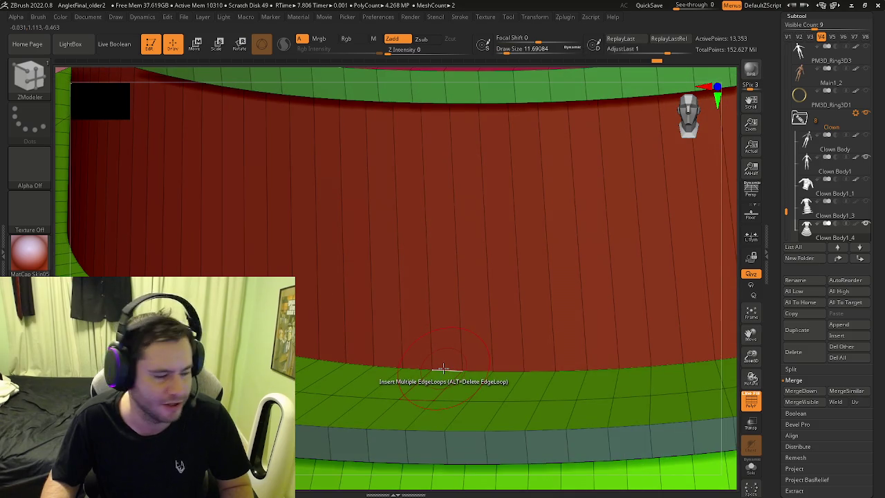
key("space")
mouse_move(429, 274)
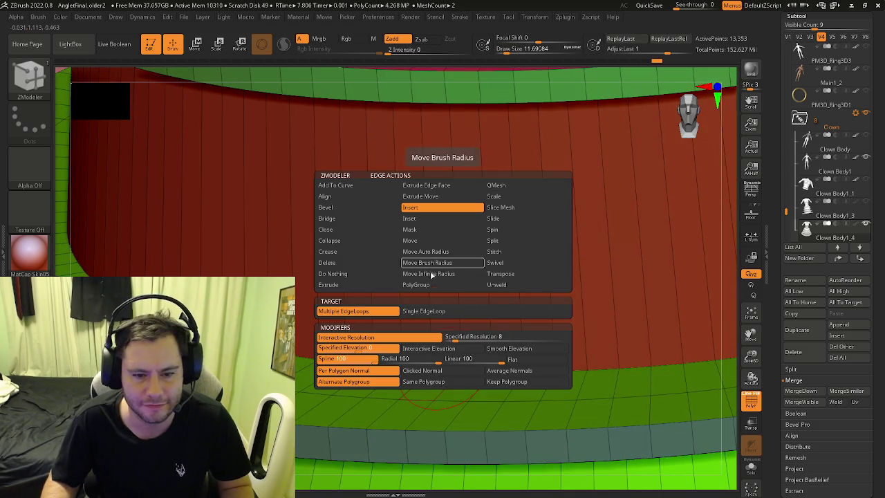
left_click(498, 220)
mouse_move(465, 340)
right_mouse_down()
mouse_move(494, 362)
mouse_move(480, 350)
mouse_move(476, 378)
right_mouse_up()
mouse_move(477, 374)
left_mouse_down()
mouse_move(487, 202)
mouse_move(480, 323)
left_mouse_up()
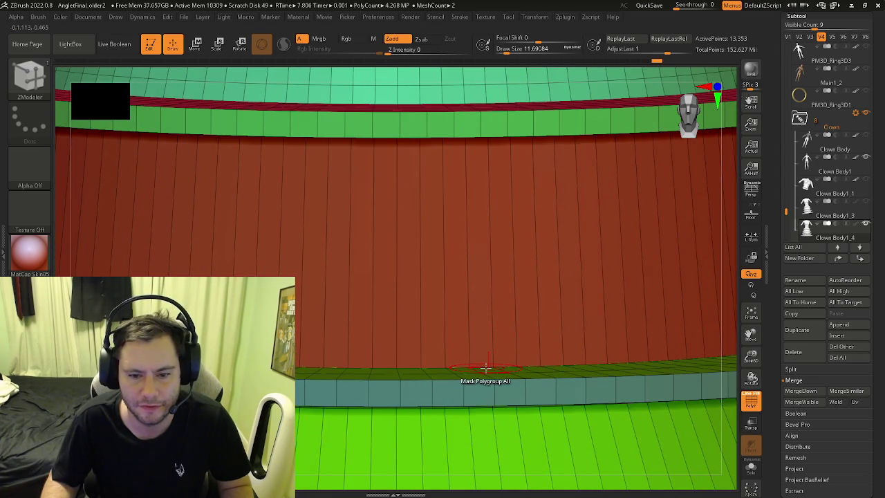
left_click_drag(482, 366, 469, 150)
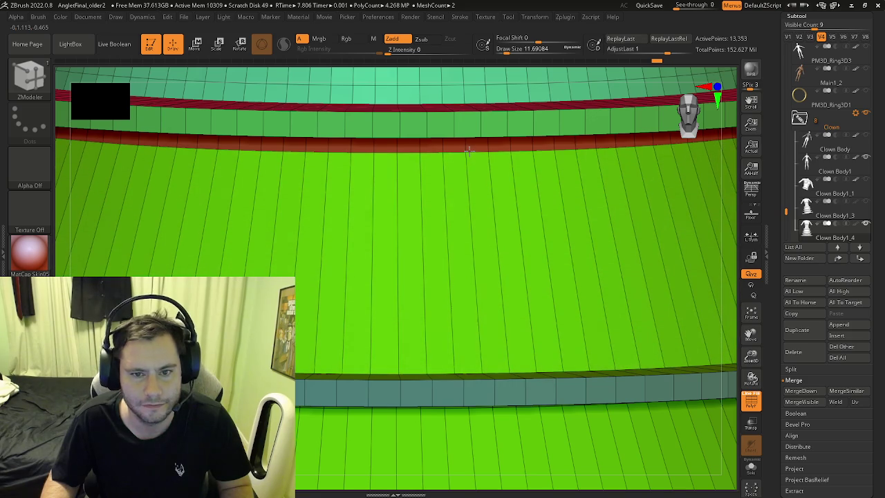
mouse_move(446, 211)
right_mouse_down()
mouse_move(494, 145)
mouse_move(425, 336)
mouse_move(435, 303)
mouse_move(482, 325)
right_mouse_up()
Delete two edge loops from the pink ring with Delete EdgeLoop Complete
key("b")
key("z")
key("m")
key("space")
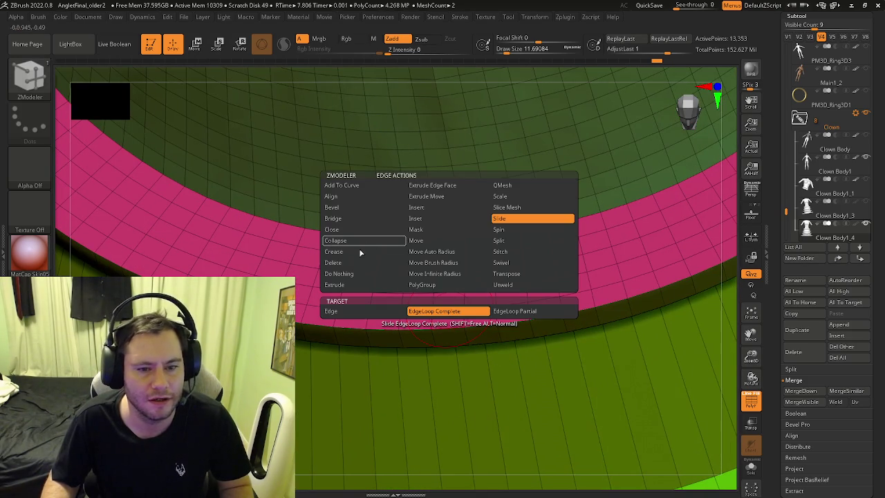
left_click(334, 263)
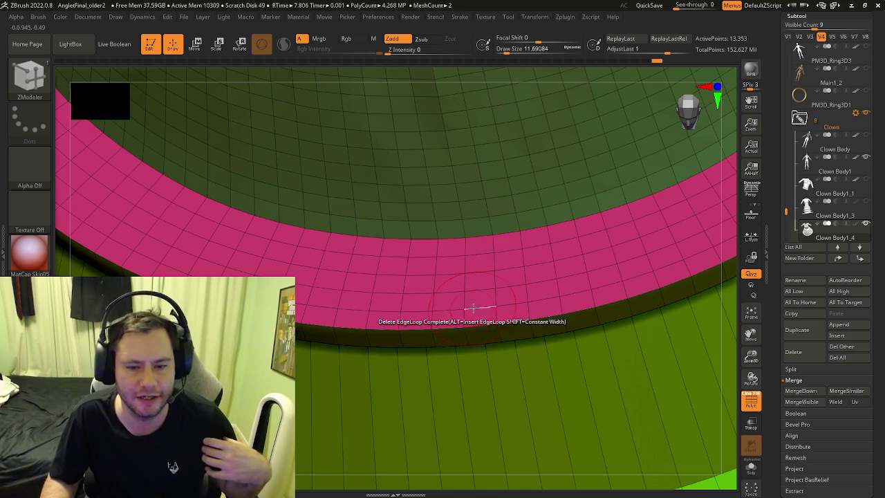
left_click(476, 296)
left_click(488, 274)
Insert multiple new edge loops across the pink skirt band
key("space")
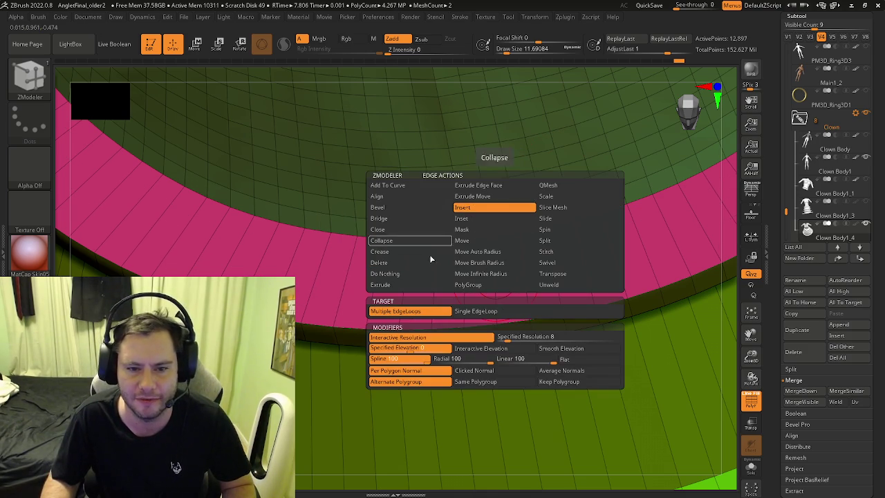
left_click(463, 208)
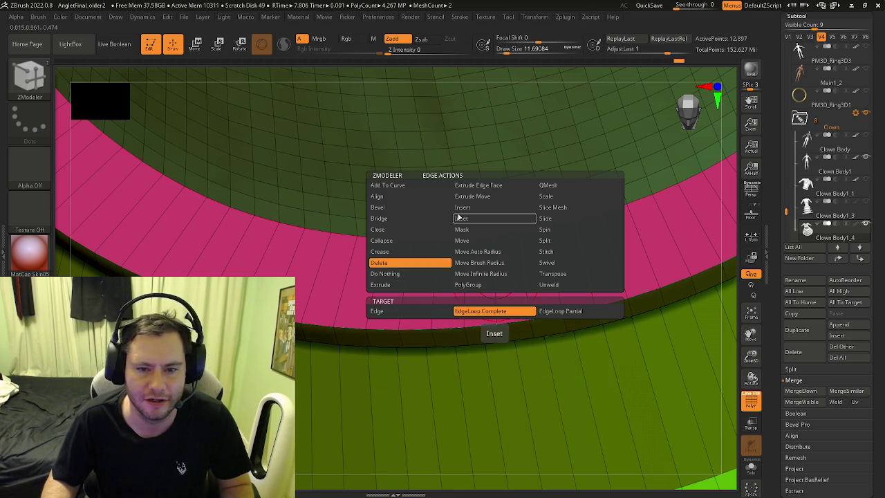
left_click(461, 229)
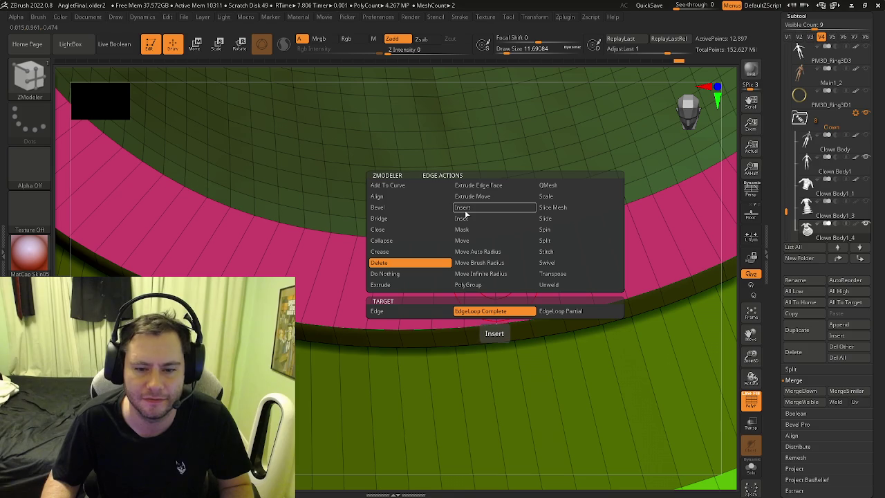
left_click(484, 311)
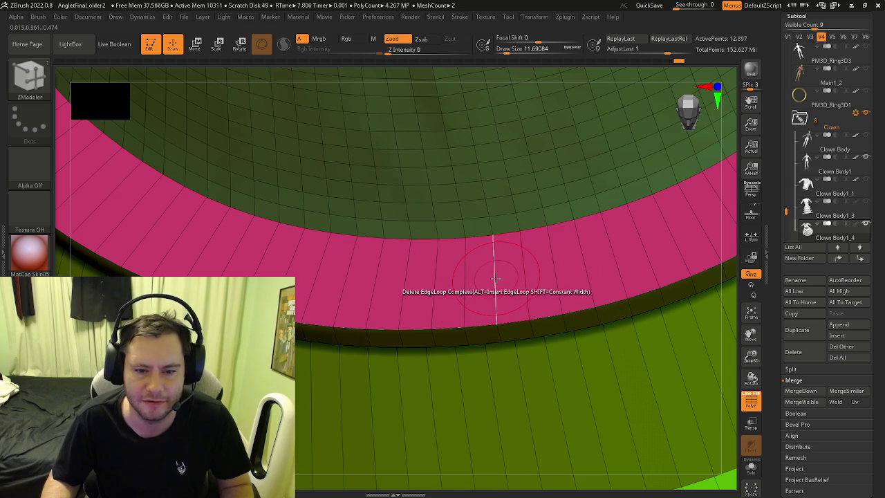
key("space")
left_click(482, 208)
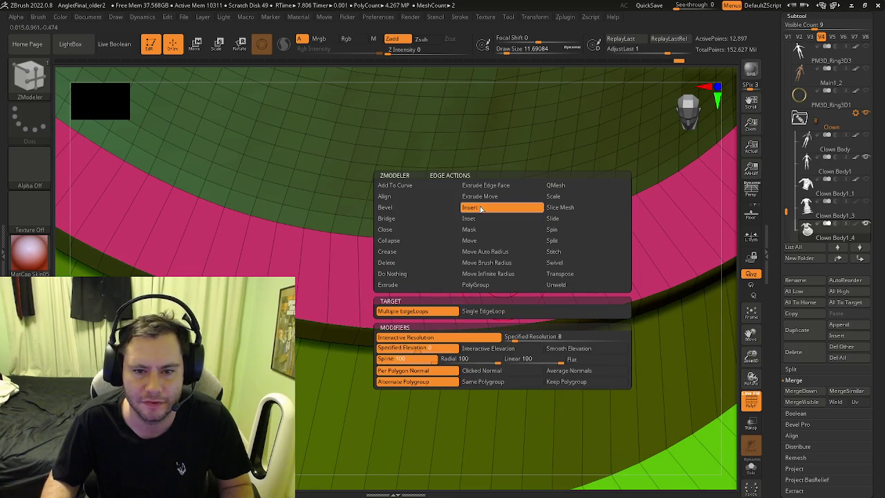
left_click(499, 269)
Look down into the skirt tiers and remove five edge loops from the teal band
mouse_move(499, 269)
right_mouse_down()
mouse_move(490, 223)
mouse_move(503, 314)
right_mouse_up()
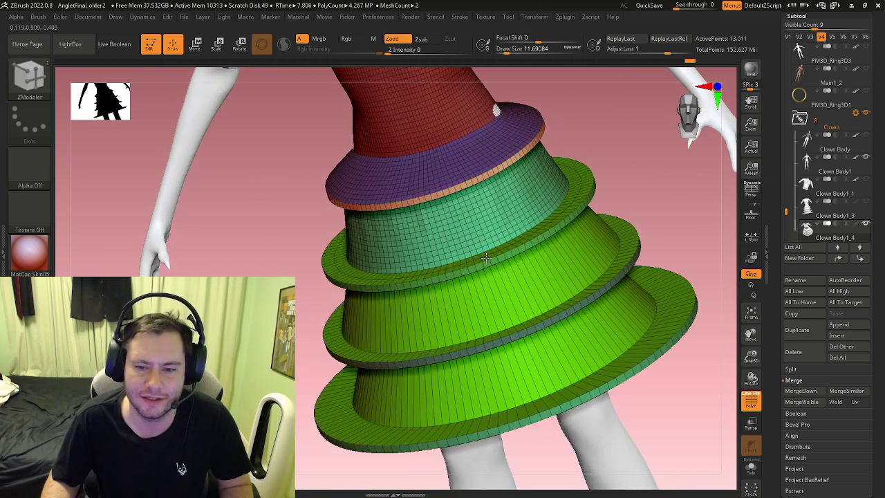
mouse_move(504, 313)
right_mouse_down()
mouse_move(489, 276)
mouse_move(443, 256)
right_mouse_up()
key("space")
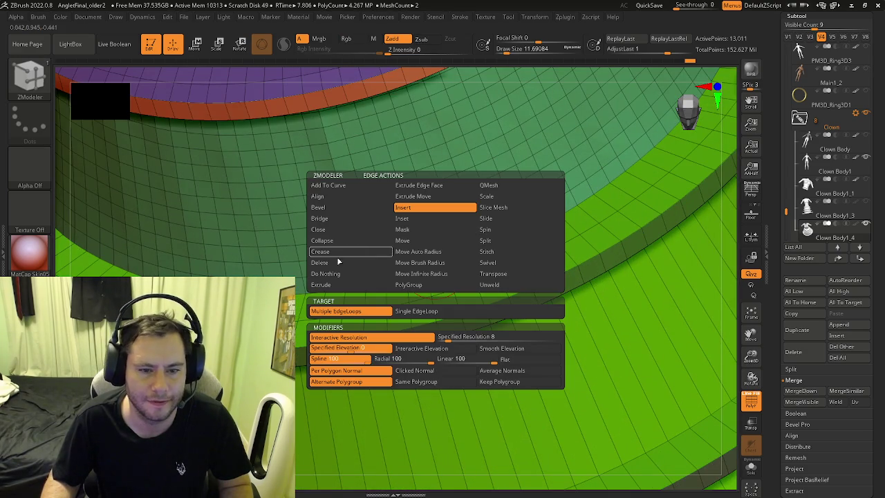
left_click(436, 271)
left_click(429, 262)
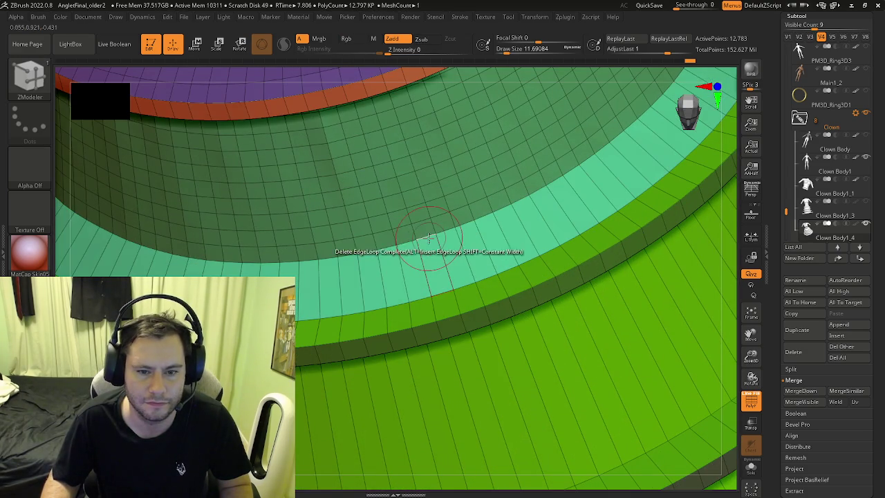
left_click(425, 249)
left_click(422, 228)
left_click(419, 208)
Undo the last three edits, orbit around the clown, and turn PolyFrame off
key("ctrl+z")
key("ctrl+z")
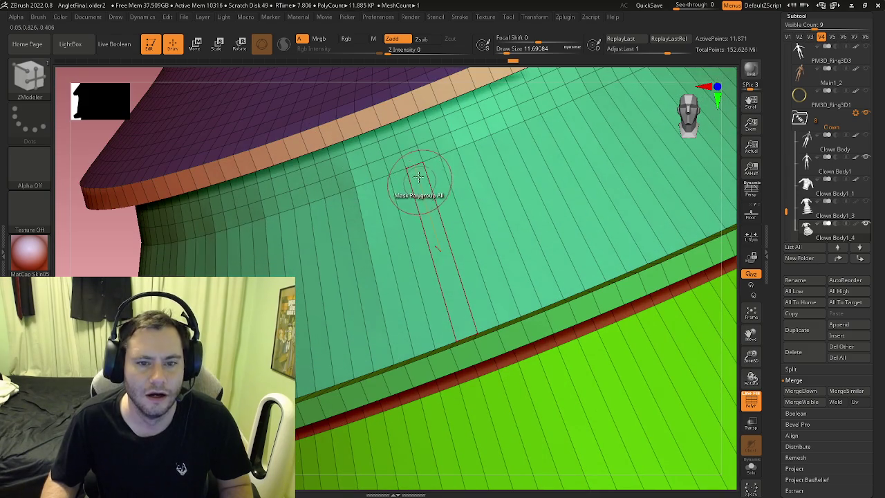
key("ctrl+z")
key("ctrl+z")
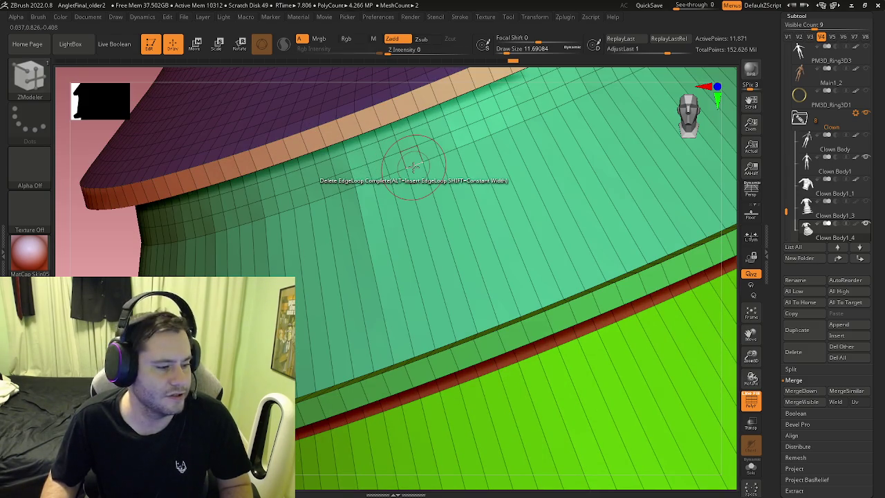
key("ctrl+z")
right_click_drag(408, 152, 592, 289)
key("shift+f")
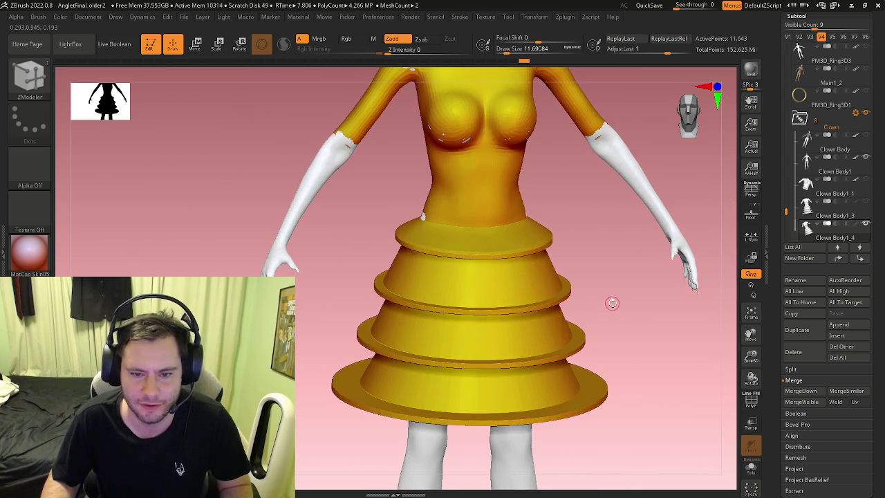
Delete an extra edge loop from the purple skirt ring with ZModeler's EdgeLoop Complete
mouse_move(592, 289)
right_mouse_down("alt")
mouse_move(575, 312)
mouse_move(547, 325)
mouse_move(575, 320)
right_mouse_up("alt")
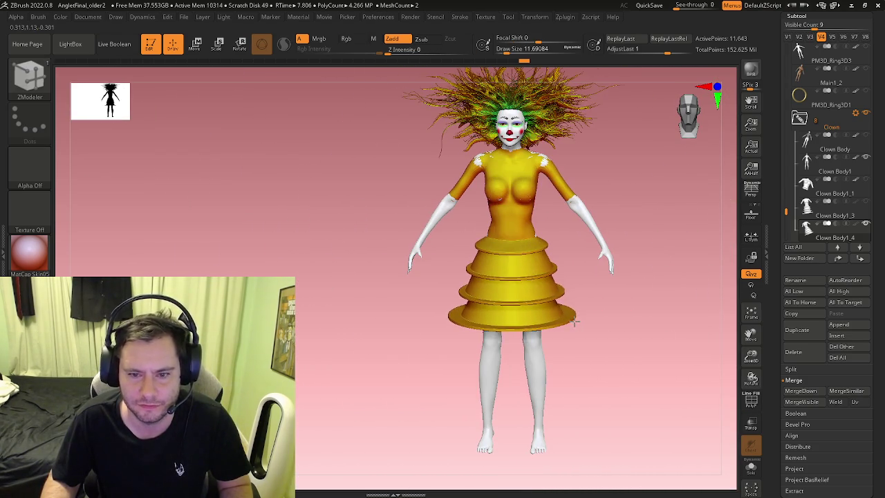
right_click_drag(524, 271, 559, 332, "alt")
key("shift+f")
right_click_drag(498, 322, 548, 335, "alt")
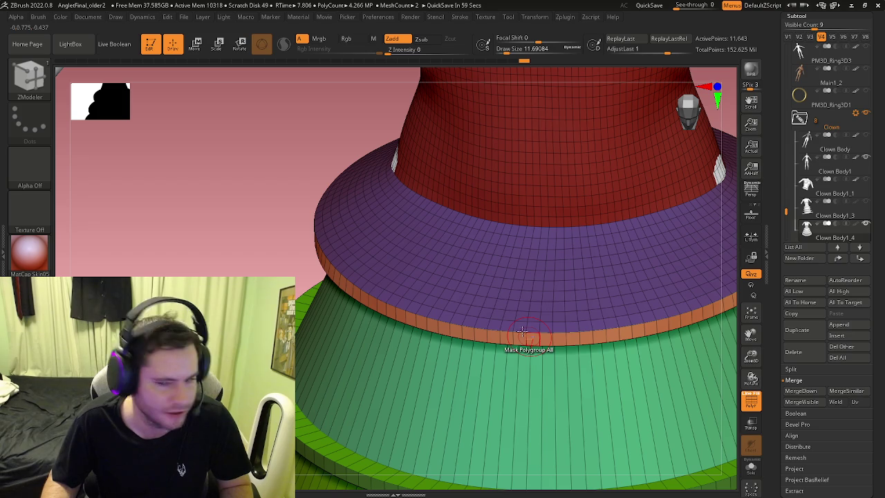
key("shift+f")
key("shift+f")
mouse_move(533, 316)
right_mouse_down("alt")
mouse_move(565, 343)
mouse_move(514, 311)
mouse_move(445, 311)
mouse_move(469, 306)
right_mouse_up("alt")
key("b")
key("z")
key("m")
left_click(543, 325)
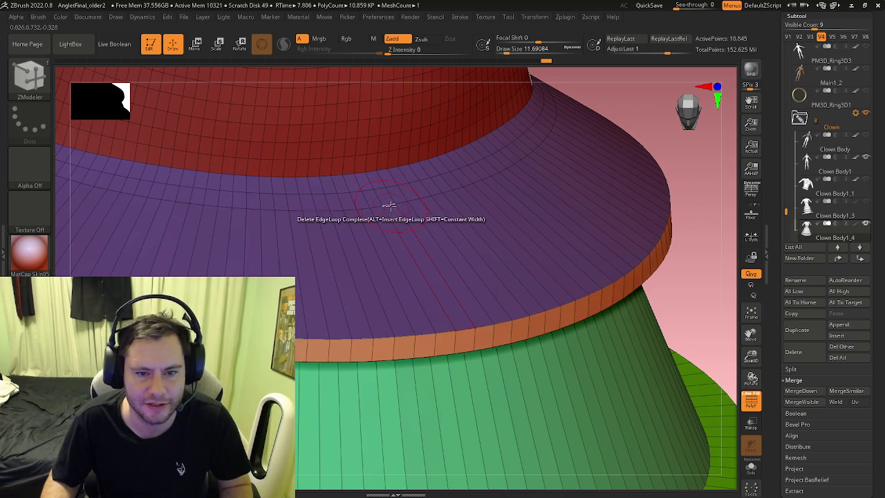
Slide an edge loop up to widen the green ledge, then set Transpose as the edge action
mouse_move(381, 192)
right_mouse_down()
mouse_move(316, 200)
mouse_move(518, 272)
mouse_move(532, 258)
mouse_move(431, 286)
mouse_move(474, 311)
mouse_move(423, 320)
mouse_move(496, 294)
mouse_move(392, 317)
mouse_move(428, 242)
mouse_move(450, 304)
mouse_move(451, 253)
mouse_move(498, 201)
right_mouse_up()
key("space")
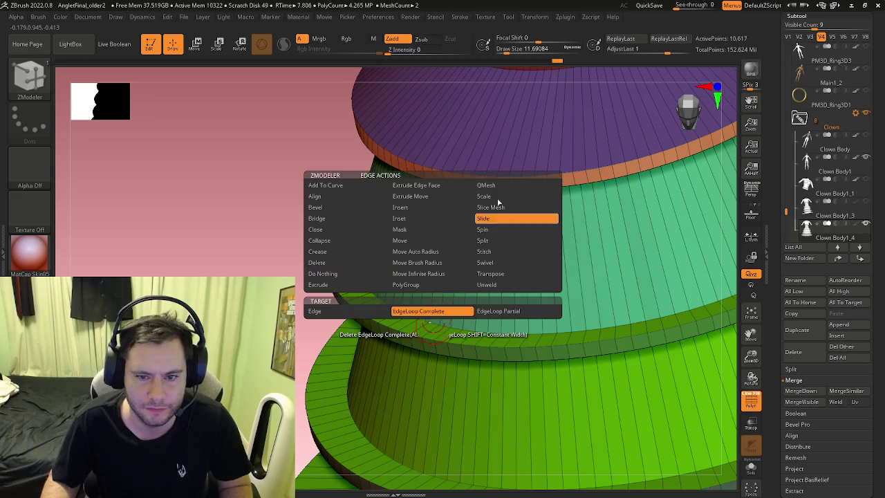
left_click_drag(444, 325, 460, 311)
right_click_drag(466, 302, 490, 343)
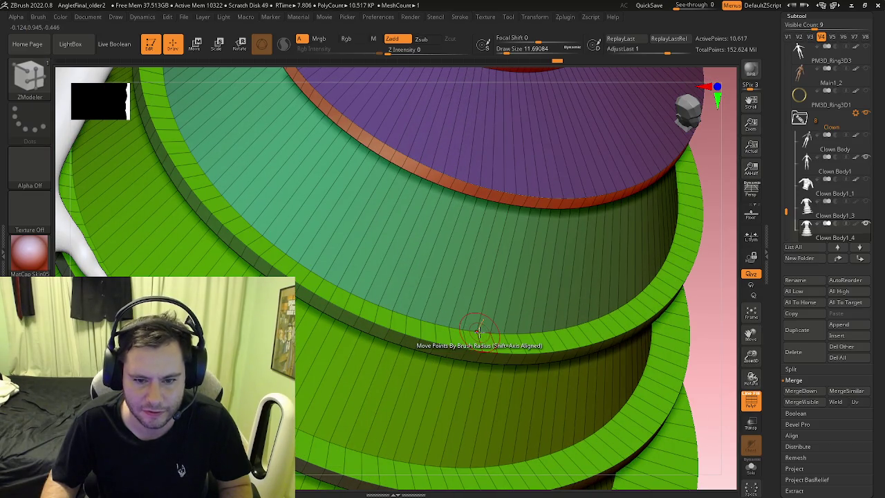
mouse_move(482, 331)
right_mouse_down()
mouse_move(478, 265)
mouse_move(496, 332)
mouse_move(510, 306)
mouse_move(460, 306)
right_mouse_up()
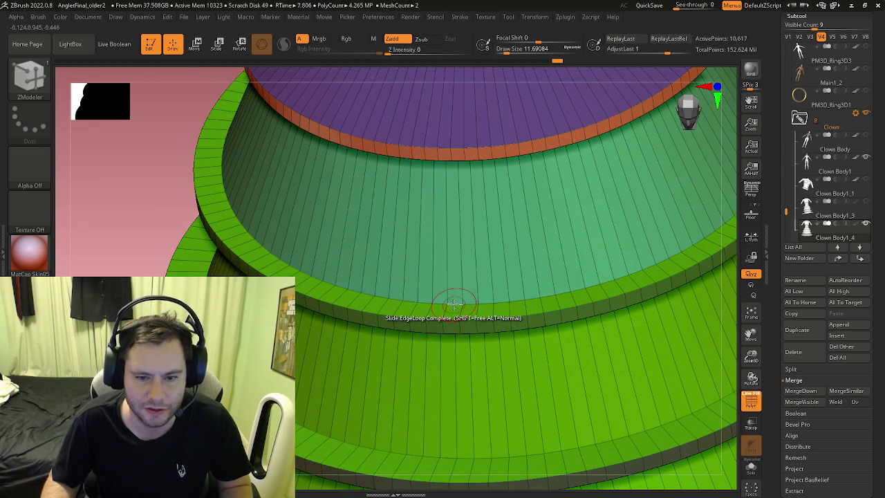
key("space")
left_click(514, 274)
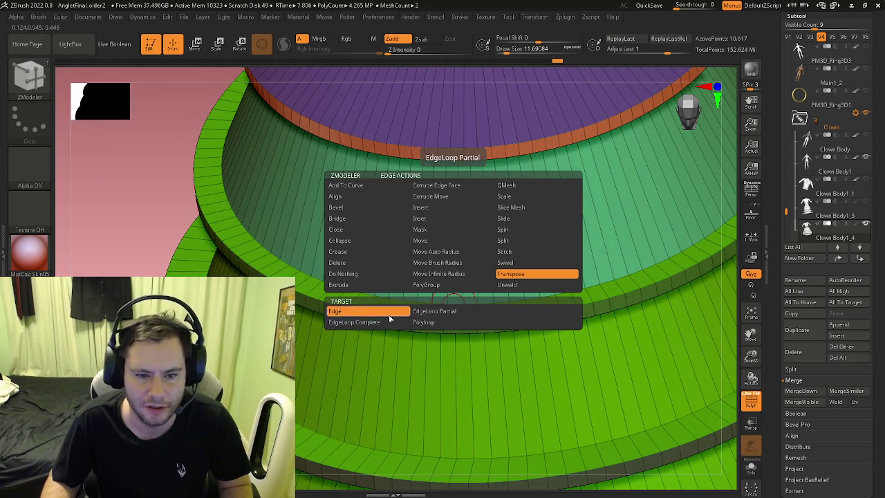
Transpose whole skirt edge loops, scaling the green brim down and the top green section up
left_click(387, 323)
left_click(451, 300)
scroll(469, 272, "down", 3)
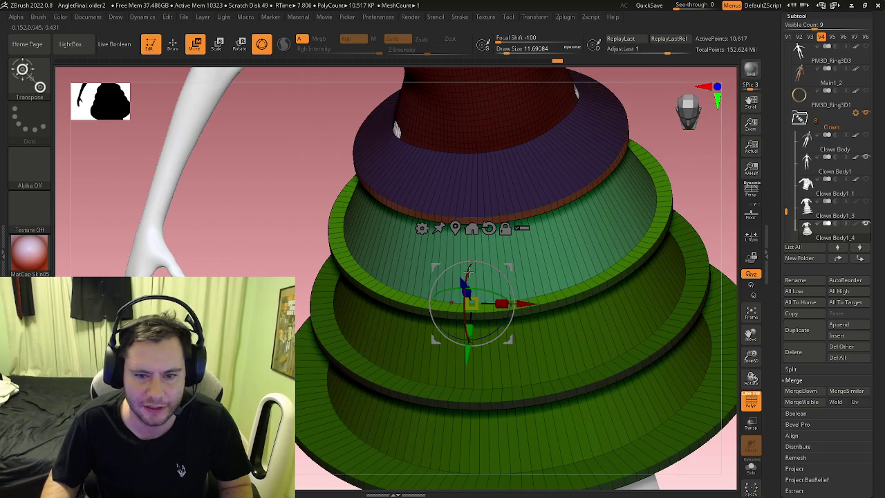
left_click(455, 228)
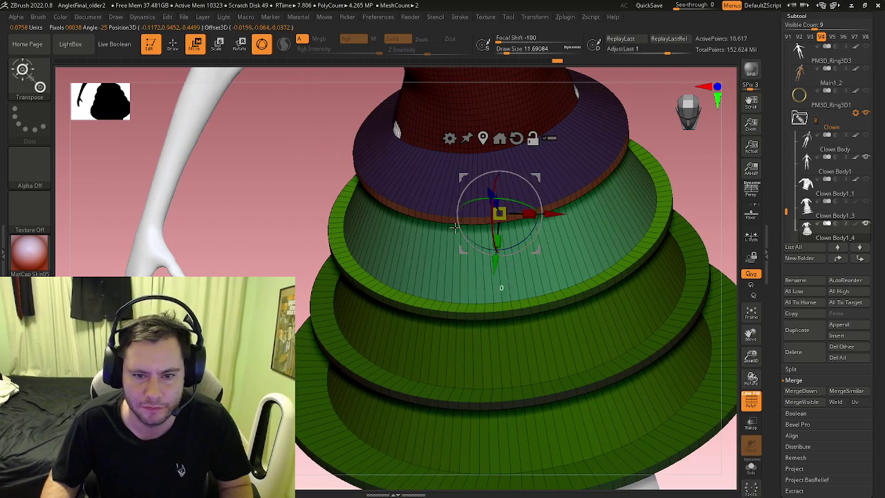
left_click_drag(500, 213, 485, 230)
scroll(510, 244, "down", 3)
mouse_move(510, 243)
right_mouse_down()
mouse_move(493, 319)
mouse_move(533, 280)
right_mouse_up()
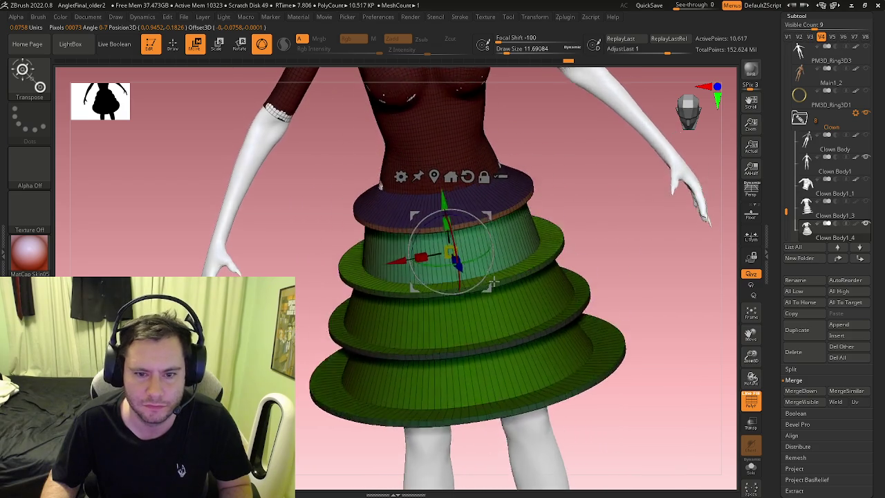
left_click_drag(469, 251, 468, 246)
Isolate another skirt edge loop and realign the Transpose gizmo to the world axes
key("q")
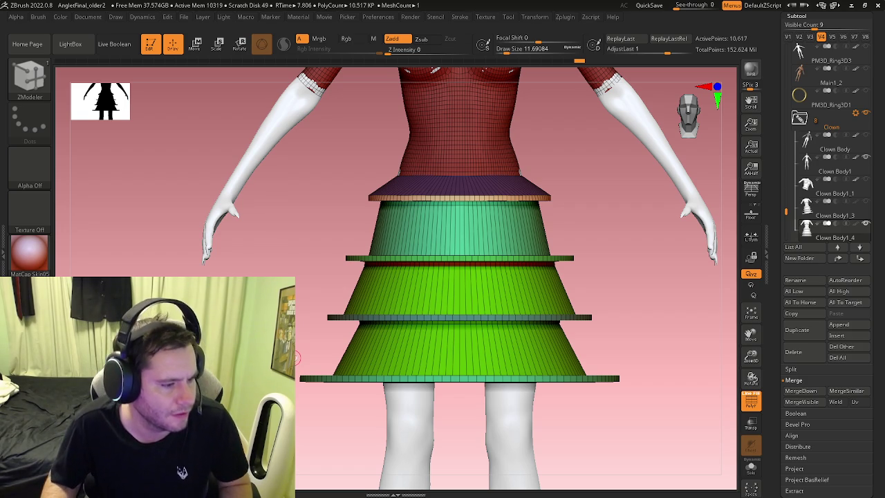
mouse_move(361, 321)
left_mouse_down()
mouse_move(475, 306)
mouse_move(335, 313)
mouse_move(512, 341)
left_mouse_up()
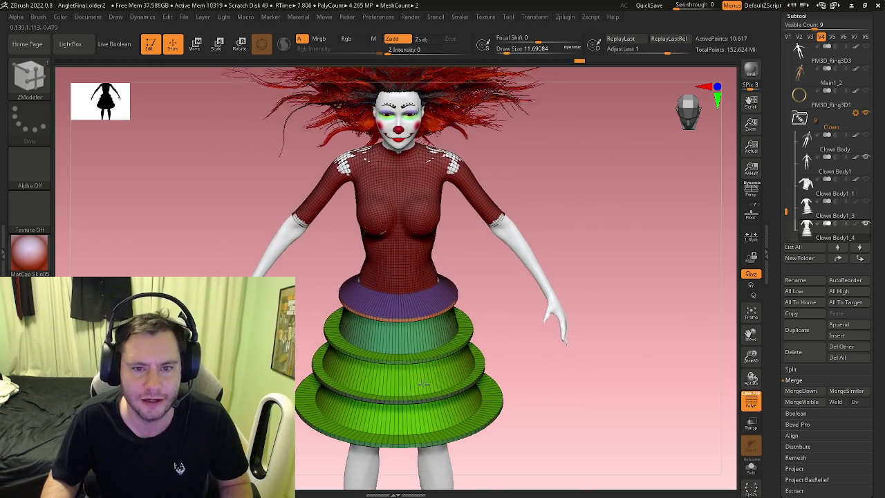
key("shift+f")
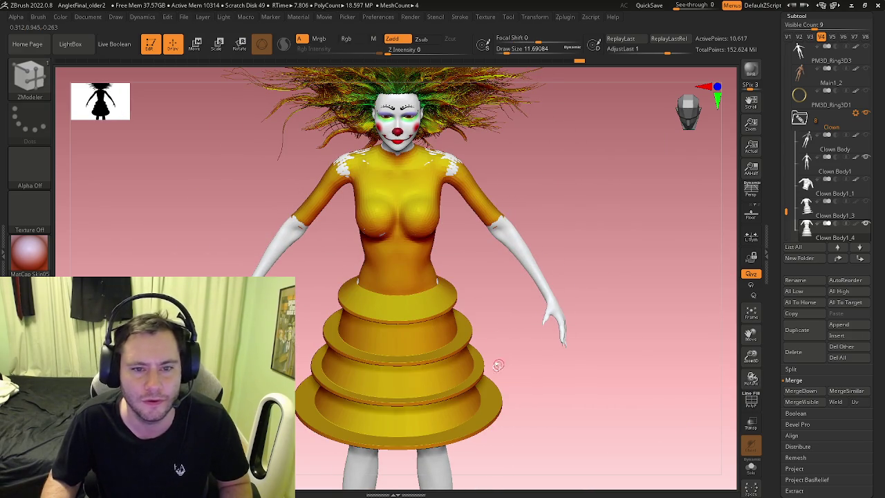
right_click_drag(498, 365, 497, 374, "ctrl")
key("shift+f")
right_click_drag(435, 346, 453, 353)
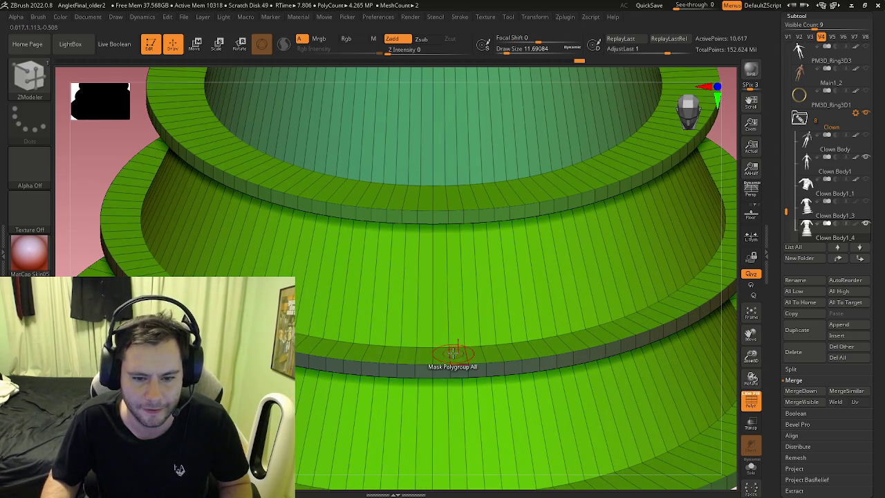
left_click(444, 348)
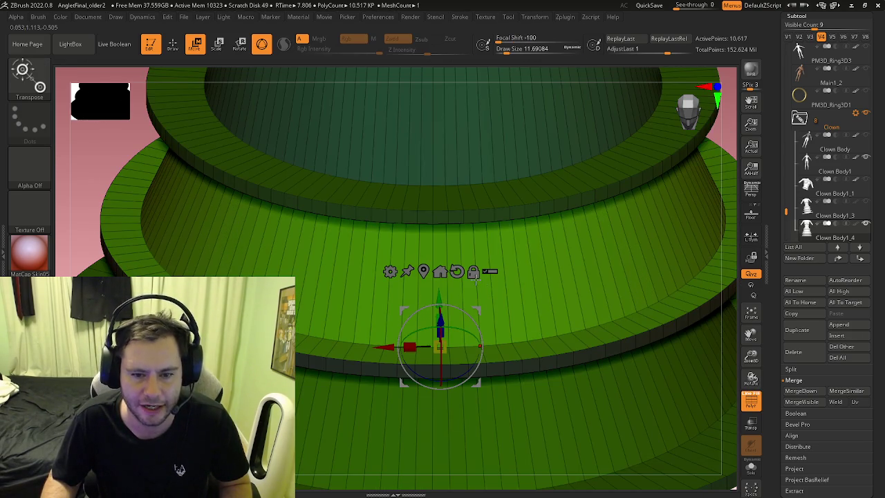
right_click_drag(476, 278, 521, 298)
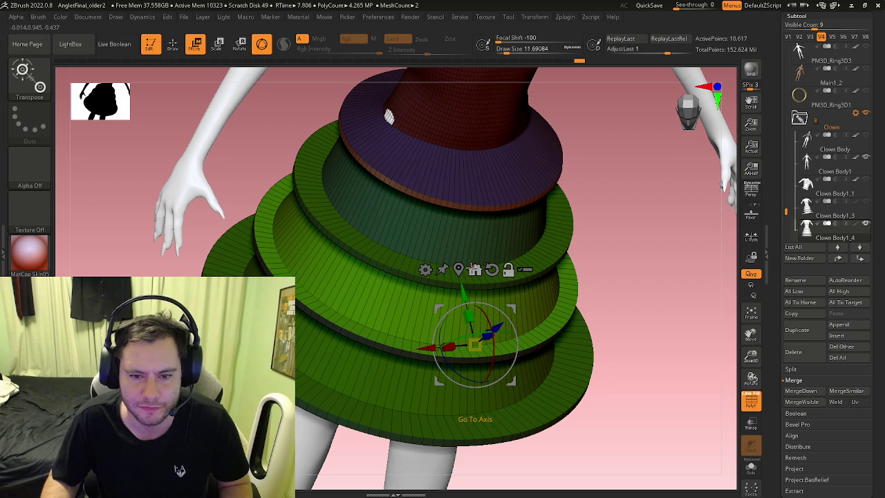
left_click(474, 269)
left_click(442, 182)
mouse_move(470, 227)
right_mouse_down()
mouse_move(513, 280)
mouse_move(636, 238)
right_mouse_up()
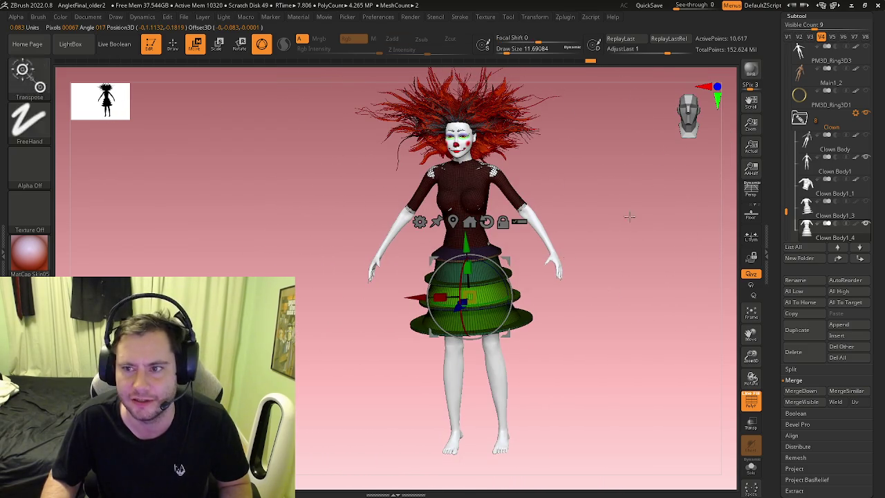
Show the woman's black-outfit visibility set V1 again and return to Draw mode
left_click(799, 38)
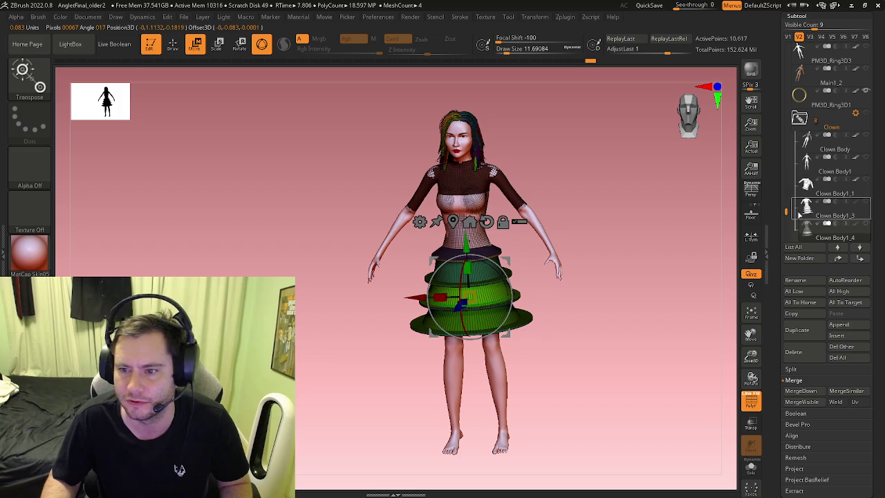
left_click(798, 112)
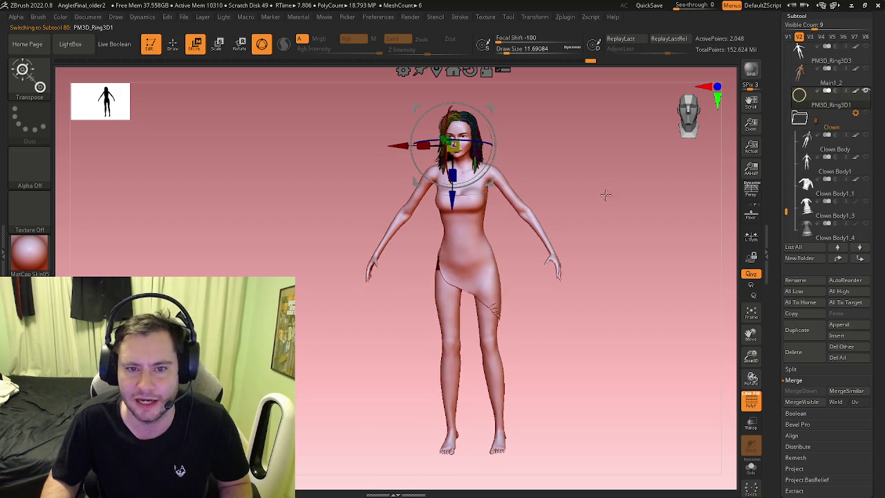
left_click(788, 38)
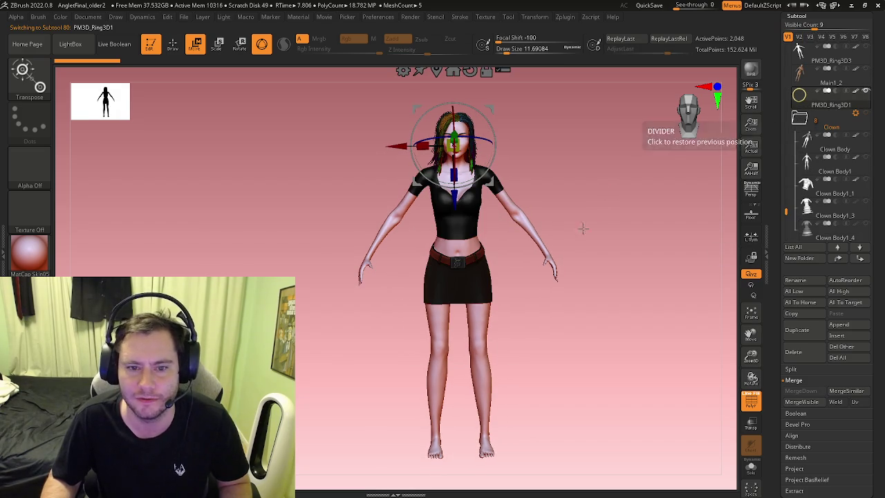
key("q")
mouse_move(569, 190)
right_mouse_down("ctrl")
mouse_move(574, 220)
mouse_move(472, 320)
mouse_move(567, 259)
mouse_move(533, 267)
mouse_move(549, 253)
mouse_move(561, 259)
mouse_move(562, 283)
right_mouse_up("ctrl")
key("b")
key("z")
key("m")
Orbit around the woman figure to check every side and render a BPR preview
mouse_move(483, 293)
right_mouse_down()
mouse_move(533, 284)
mouse_move(357, 304)
mouse_move(375, 303)
mouse_move(365, 302)
right_mouse_up()
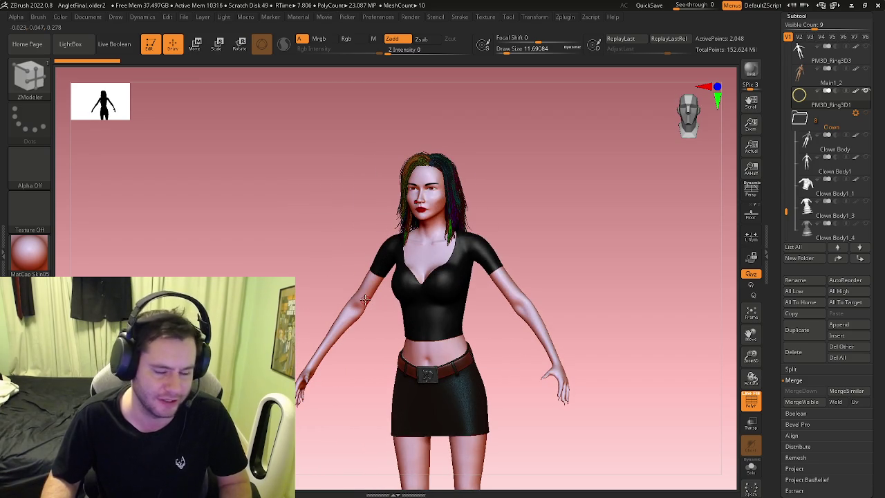
mouse_move(417, 263)
right_mouse_down()
mouse_move(436, 351)
mouse_move(457, 320)
mouse_move(530, 342)
mouse_move(466, 278)
mouse_move(538, 277)
mouse_move(466, 298)
right_mouse_up()
mouse_move(446, 256)
right_mouse_down()
mouse_move(471, 259)
mouse_move(507, 333)
mouse_move(480, 247)
mouse_move(619, 214)
mouse_move(478, 305)
mouse_move(528, 307)
mouse_move(505, 323)
mouse_move(569, 326)
mouse_move(496, 309)
mouse_move(502, 287)
mouse_move(526, 478)
mouse_move(559, 292)
mouse_move(510, 237)
mouse_move(475, 258)
mouse_move(549, 272)
mouse_move(554, 311)
mouse_move(569, 310)
mouse_move(457, 289)
mouse_move(516, 274)
mouse_move(498, 278)
mouse_move(543, 297)
right_mouse_up()
key("shift+r")
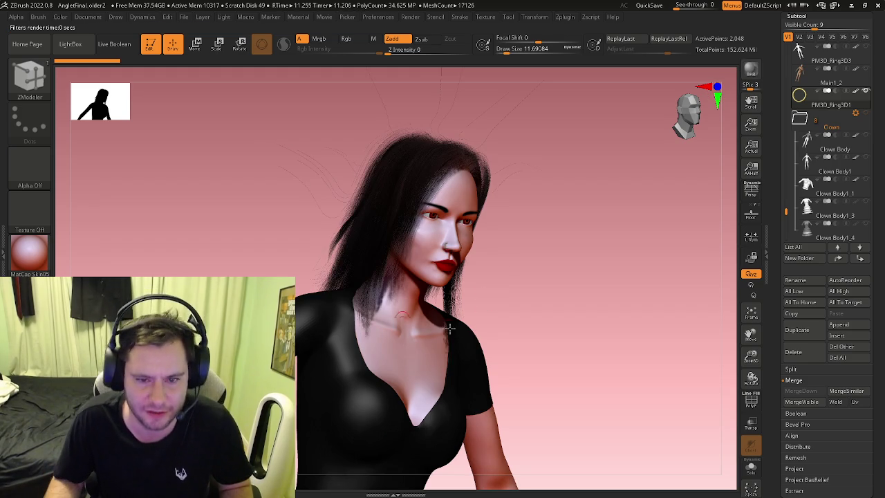
Return to a front view and zoom out to show the full-length figure
mouse_move(587, 364)
left_mouse_down()
mouse_move(541, 362)
mouse_move(526, 305)
mouse_move(542, 282)
left_mouse_up()
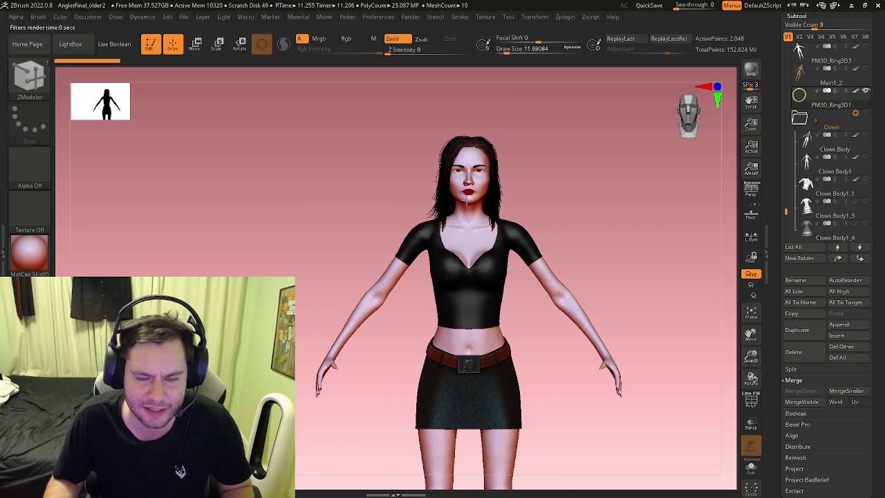
scroll(467, 200, "up", 3)
scroll(526, 202, "up", 3)
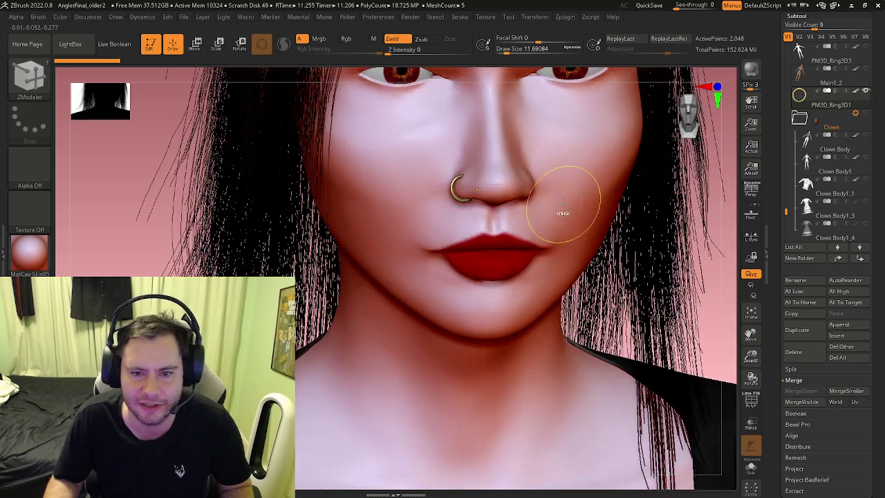
scroll(564, 213, "down", 3)
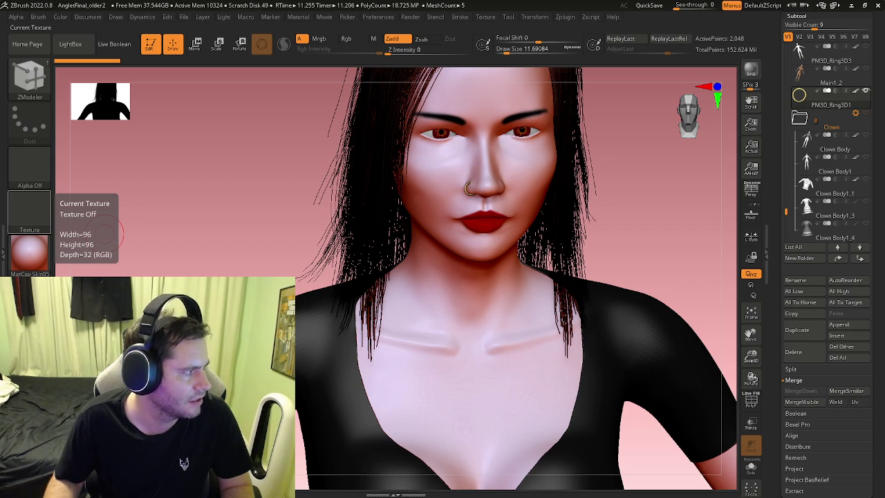
scroll(595, 256, "down", 3)
scroll(607, 253, "down", 3)
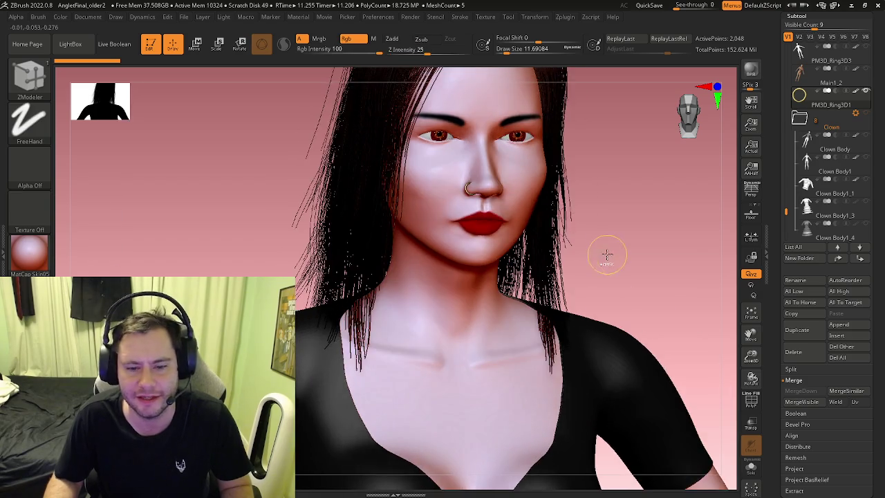
scroll(516, 245, "down", 3)
right_click_drag(516, 245, 526, 247)
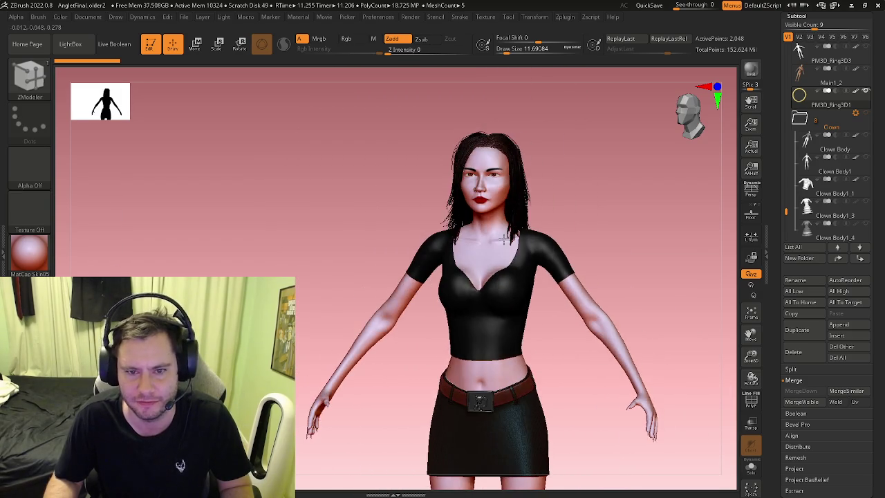
scroll(526, 247, "down", 3)
scroll(526, 247, "down", 2)
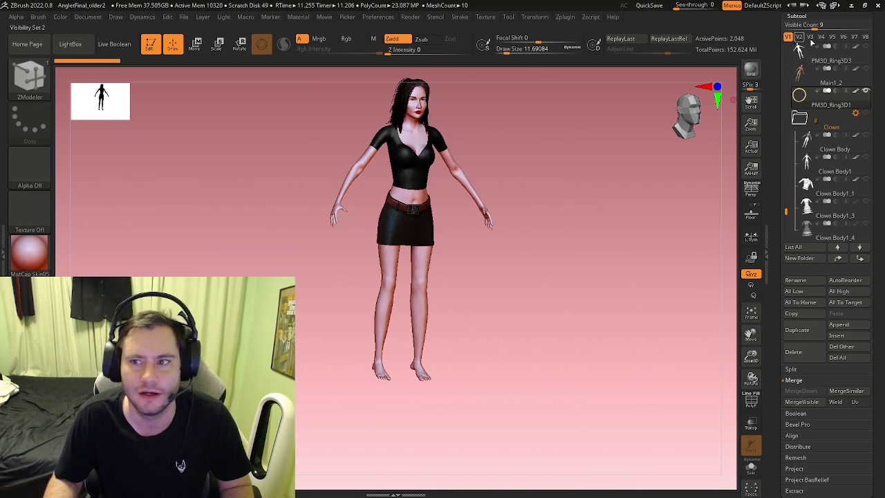
Show the clown visibility set V4 and make Clown Body1_4 the active subtool
left_click(821, 36)
right_click_drag(557, 194, 524, 174)
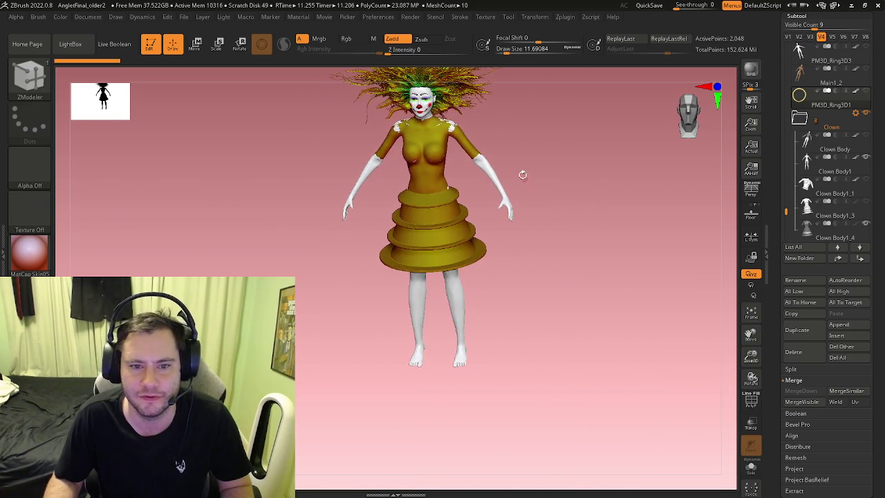
left_click(184, 17)
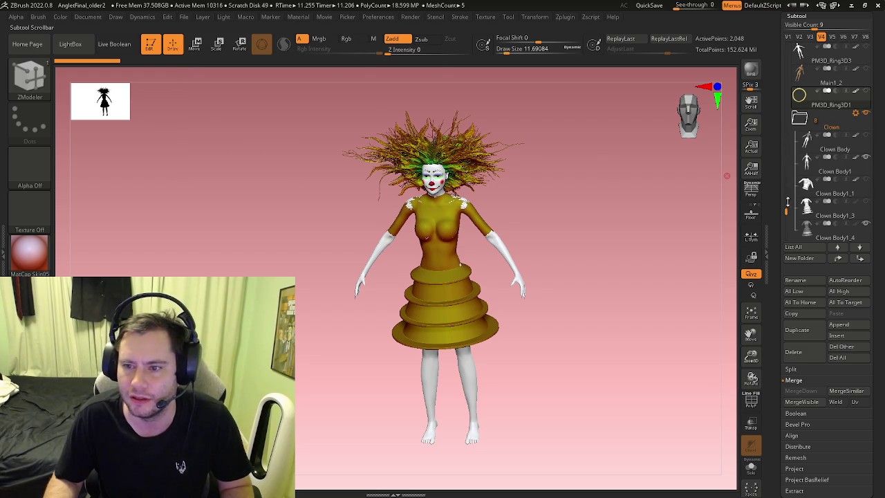
left_click(833, 233)
scroll(613, 316, "up", 5)
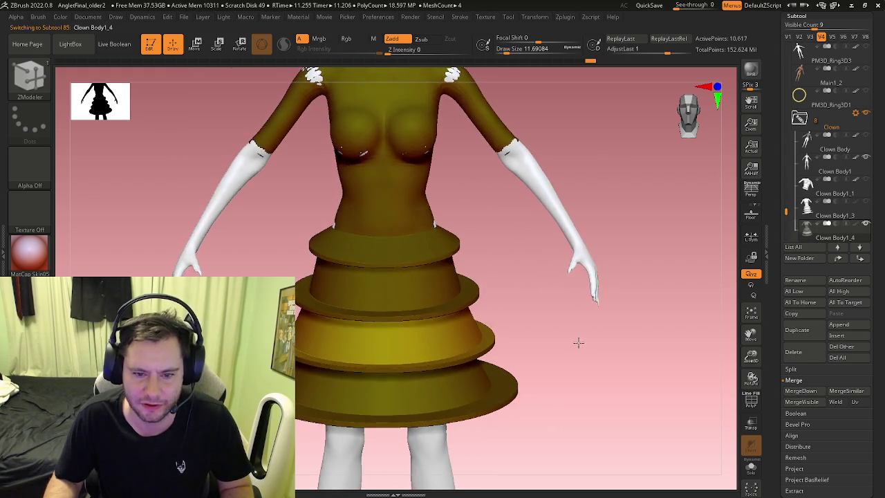
mouse_move(588, 317)
left_mouse_down()
mouse_move(579, 352)
mouse_move(524, 316)
left_mouse_up()
scroll(558, 359, "down", 5)
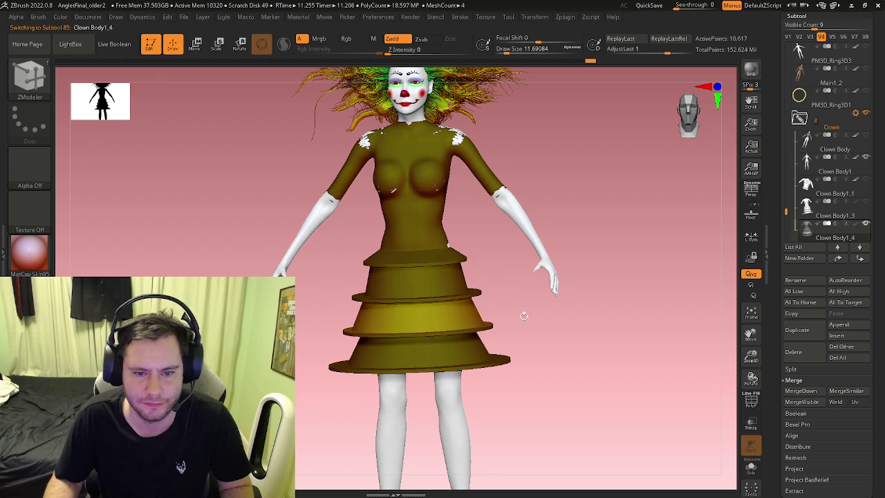
Save the project over AngletFinal_older2.zpr, confirming the replacement
left_click(184, 18)
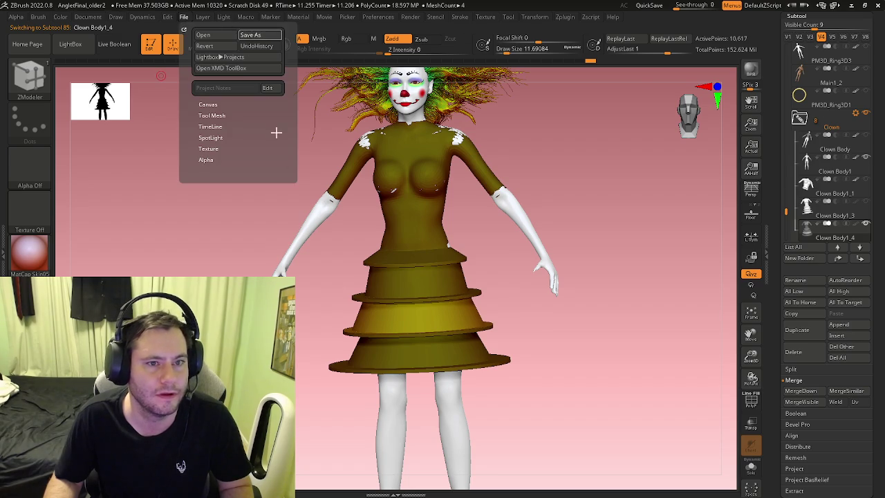
left_click(250, 34)
left_click(567, 339)
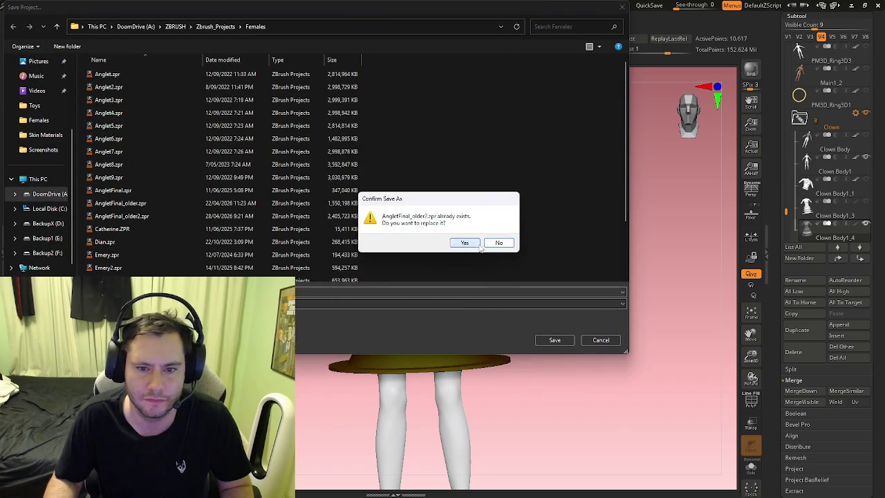
left_click(478, 245)
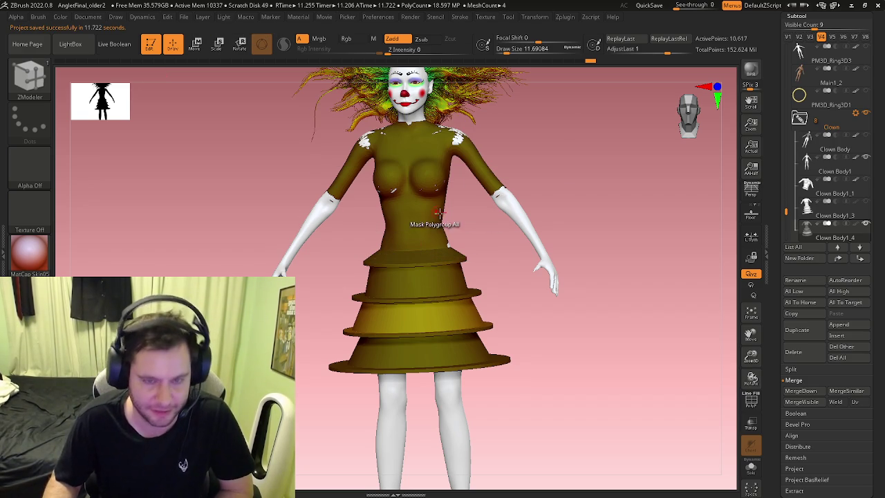
key("super")
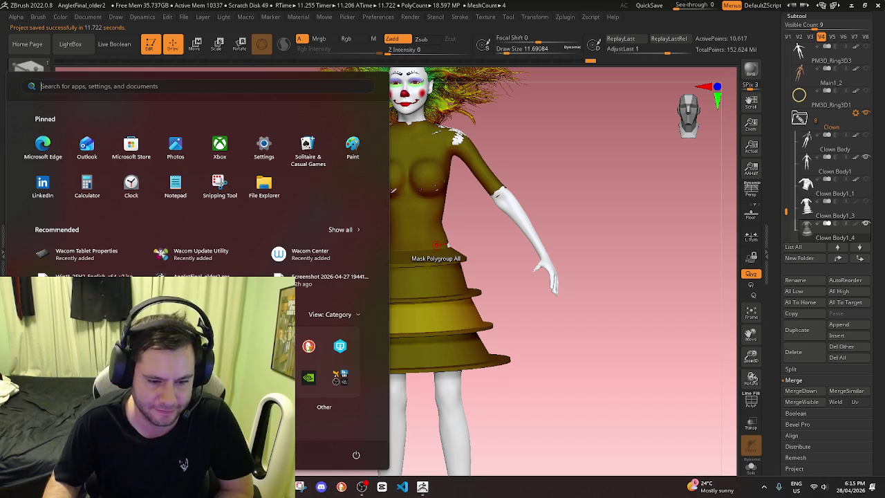
Launch P4V and open MirrorMadness.sln from the workspace tree
key("Escape")
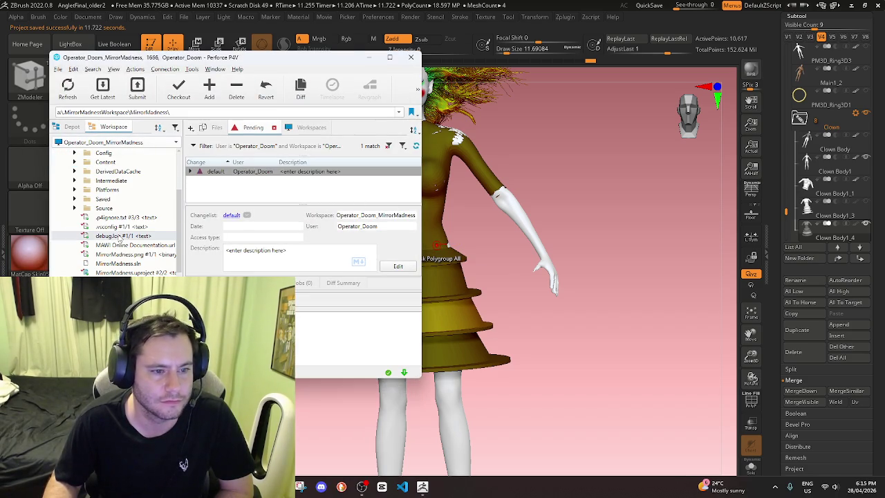
left_click(122, 265)
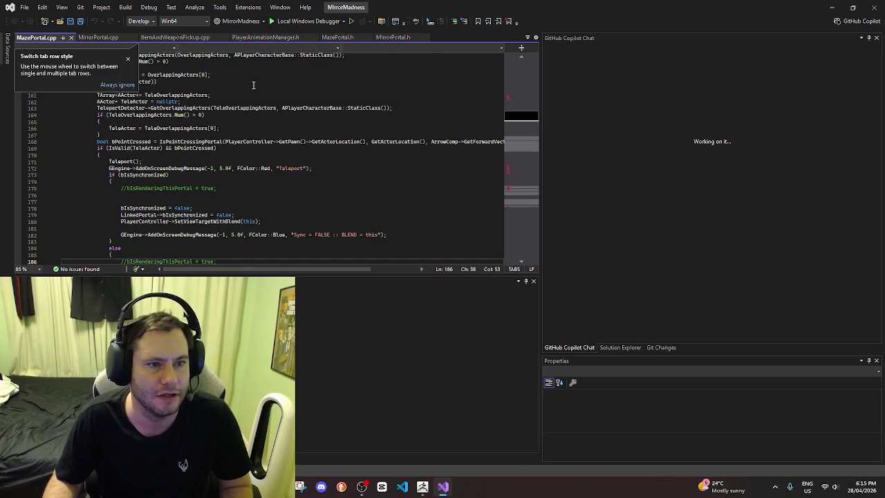
Close the Unreal Engine Configuration tab, view ItemAndWeaponPickup.cpp, and show Solution Explorer
left_click(100, 38)
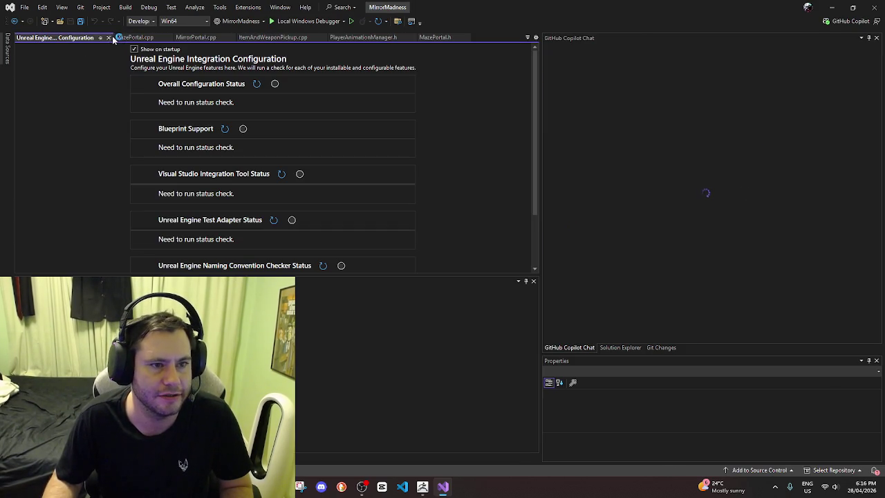
left_click(106, 37)
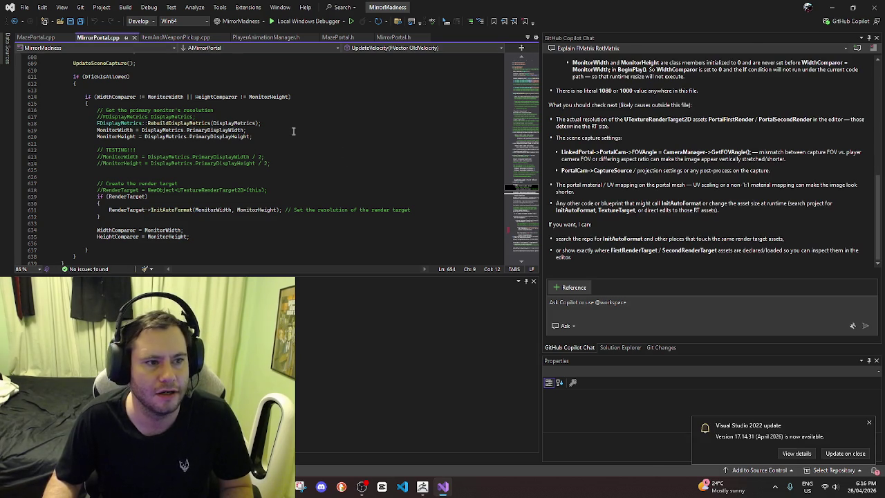
left_click(182, 39)
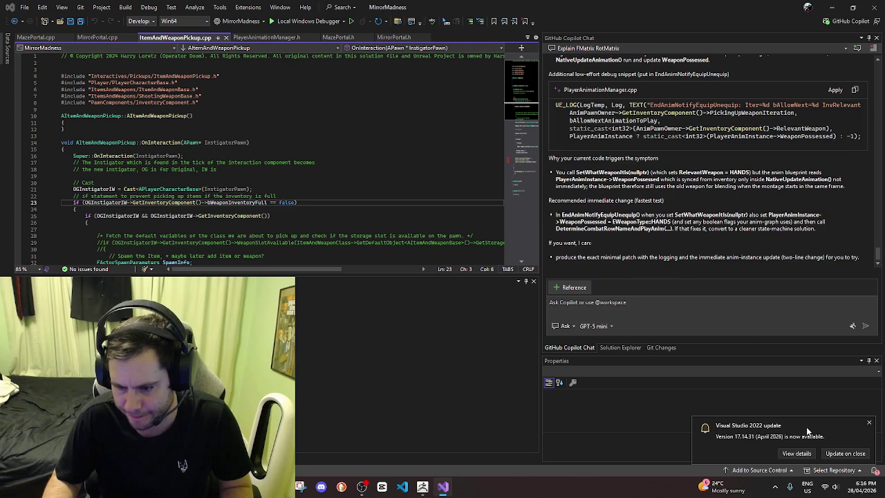
left_click(845, 454)
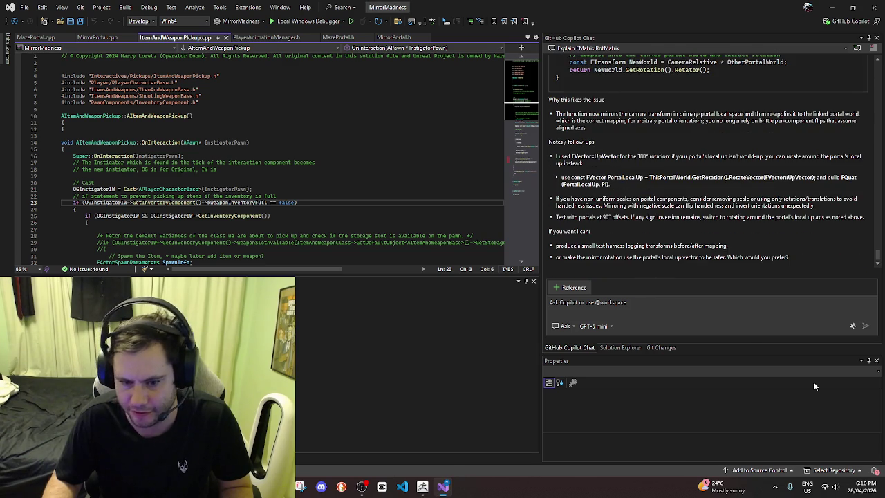
left_click(620, 348)
left_click(298, 175)
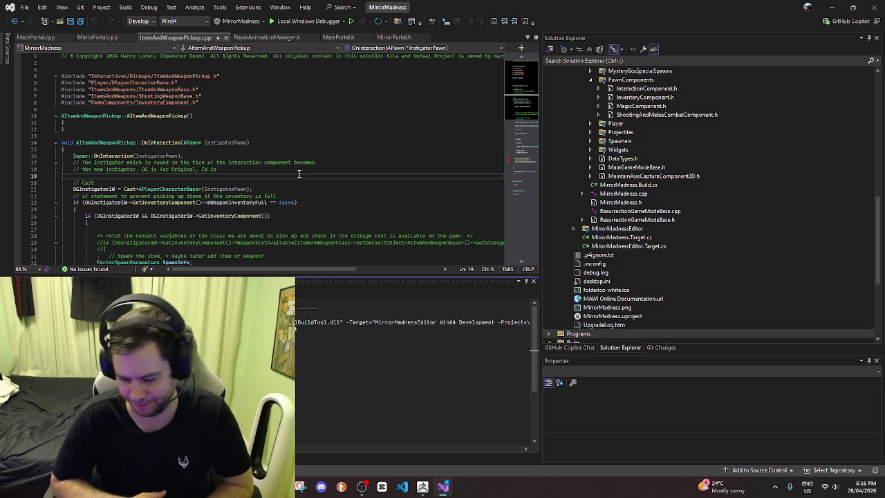
key("ctrl+F5")
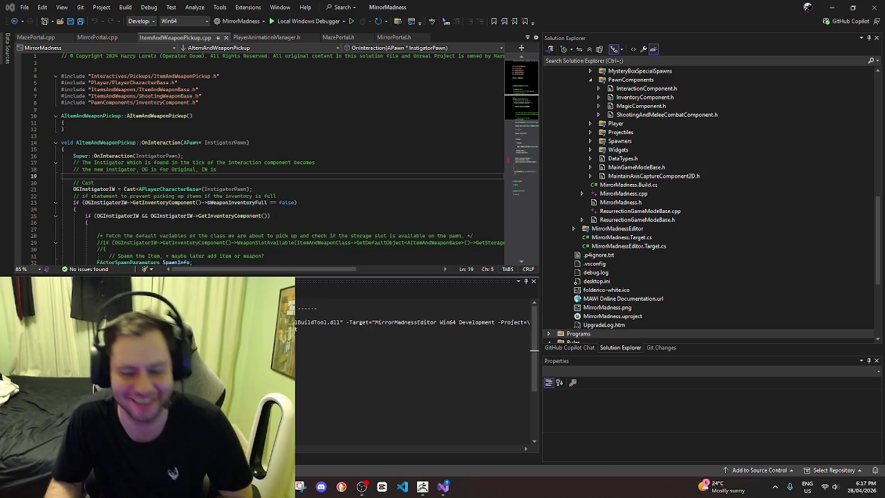
Bring Visual Studio forward while the Unreal editor loads the MirrorMaze1 level
left_click(446, 488)
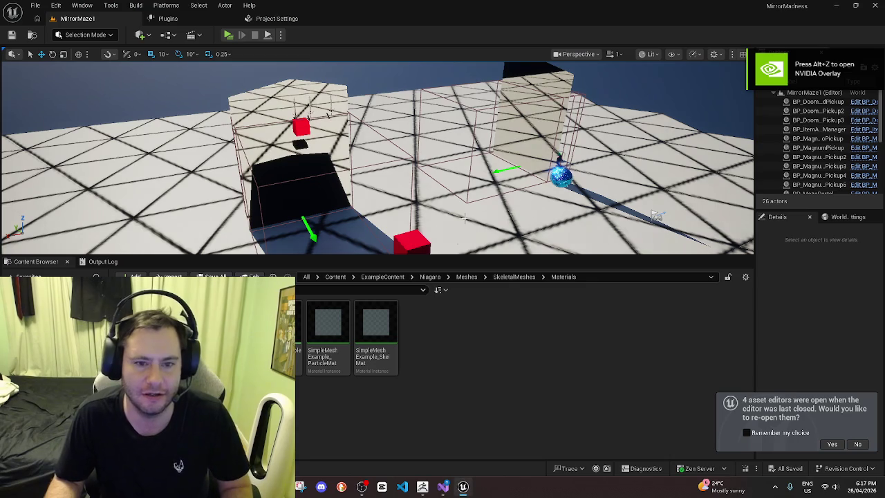
Enlarge the viewport, play MirrorMaze1 as a standalone game, and exit with Esc
left_click_drag(448, 258, 448, 333)
mouse_move(449, 298)
right_mouse_down()
mouse_move(498, 284)
mouse_move(330, 79)
right_mouse_up()
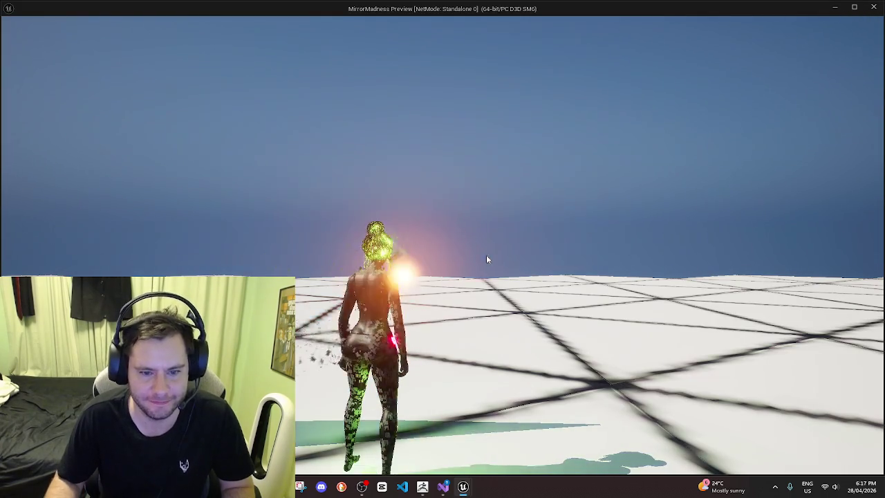
left_click(487, 259)
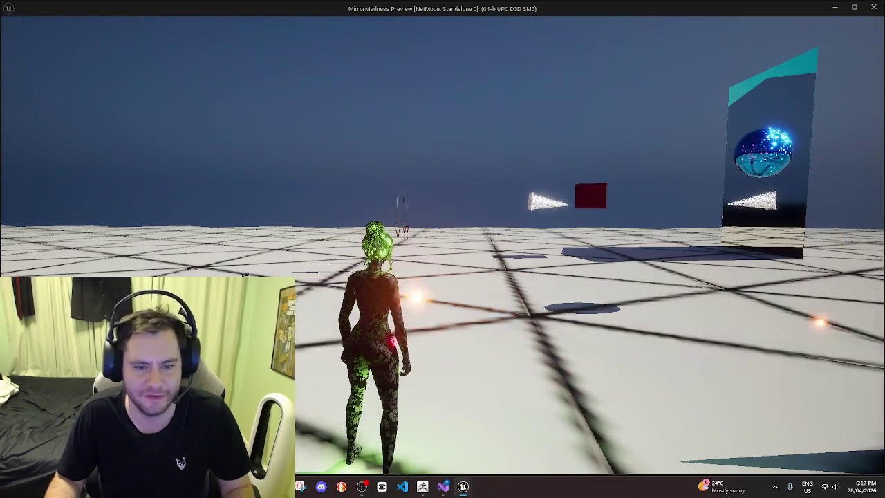
key("Escape")
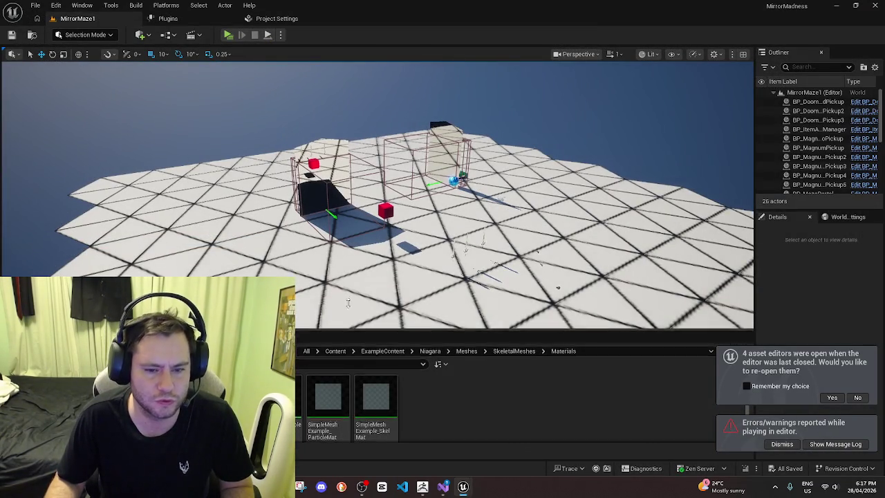
Enlarge the Content Browser and open the Content > MirrorMadness > Player folder
left_click_drag(347, 331, 379, 233)
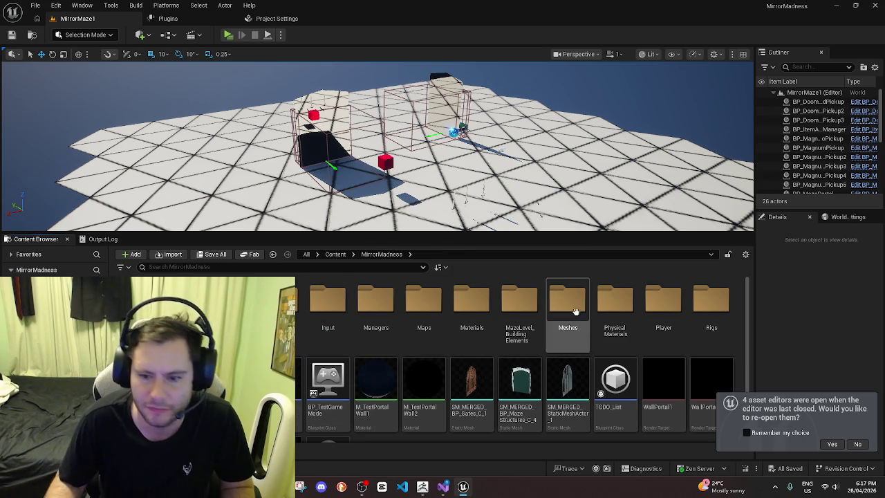
double_click(651, 306)
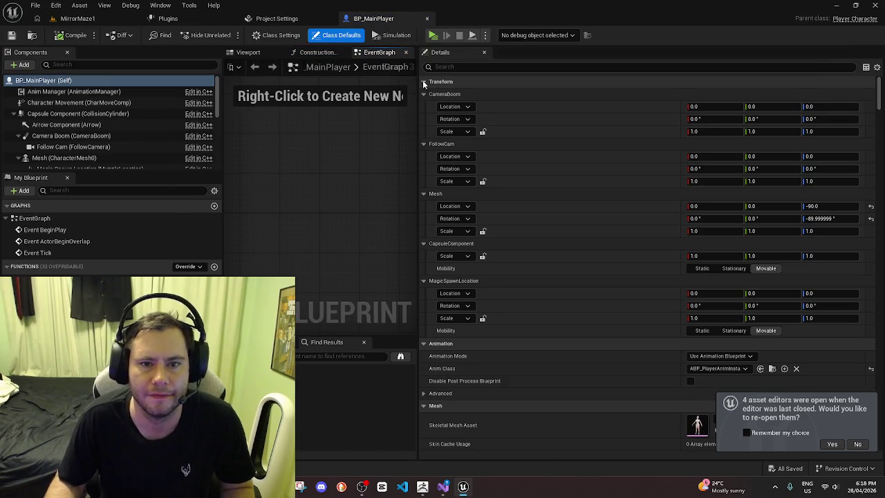
Delete the Niagara component from BP_MainPlayer's Components list
left_click_drag(418, 88, 483, 88)
scroll(142, 133, "down", 1)
scroll(142, 133, "down", 2)
scroll(104, 141, "up", 3)
scroll(104, 141, "down", 2)
scroll(101, 137, "down", 3)
scroll(101, 136, "down", 2)
left_click(86, 137)
right_click(86, 139)
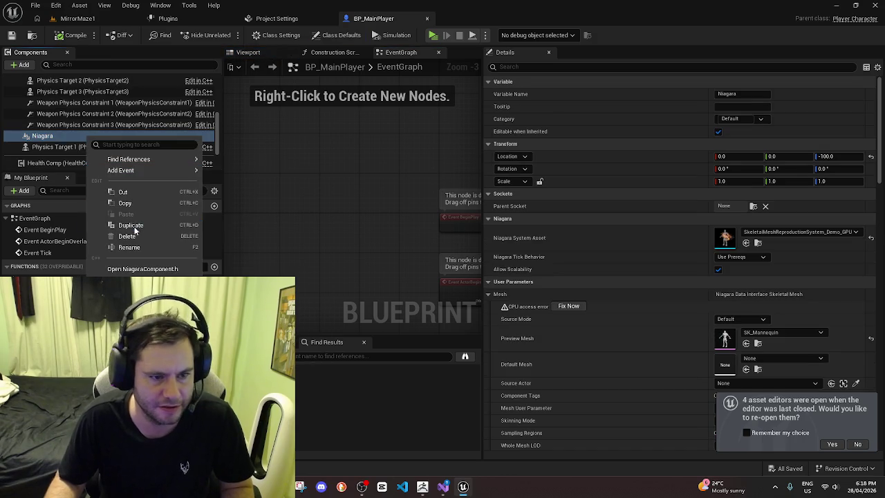
left_click(128, 236)
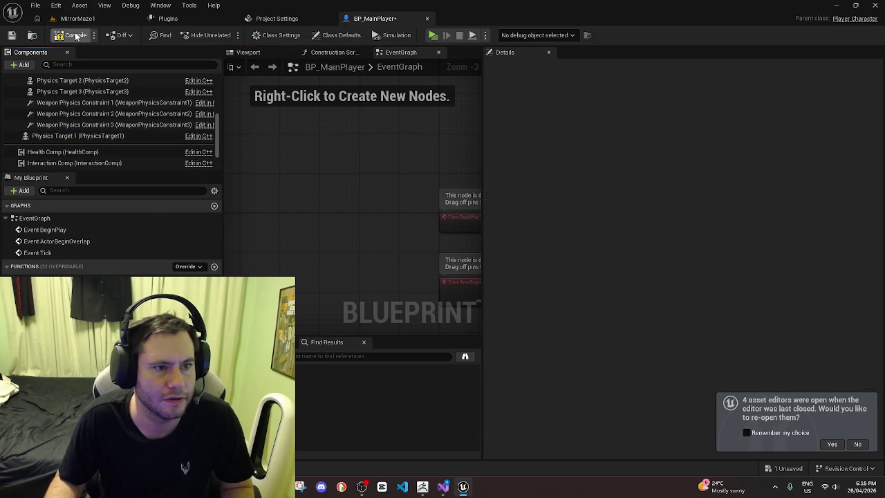
Select the character Mesh and reset Material Elements 1–3 to their original materials
left_click(258, 54)
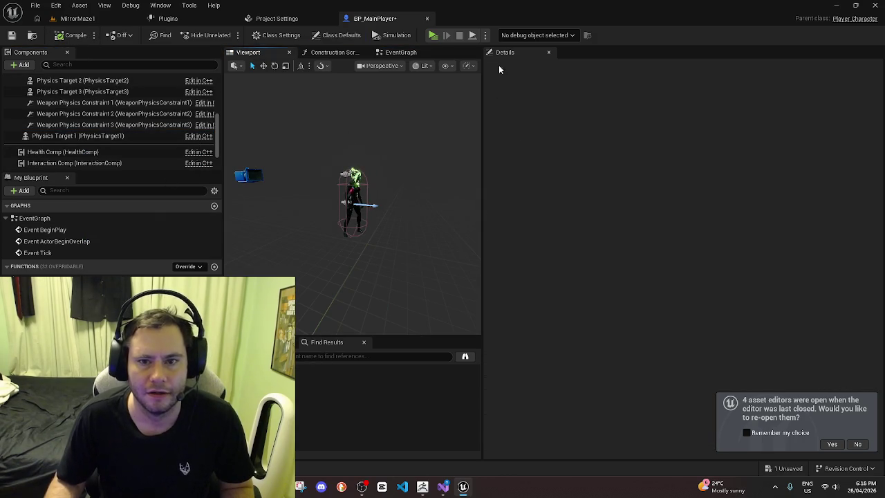
scroll(93, 95, "up", 4)
scroll(94, 97, "up", 1)
left_click(66, 99)
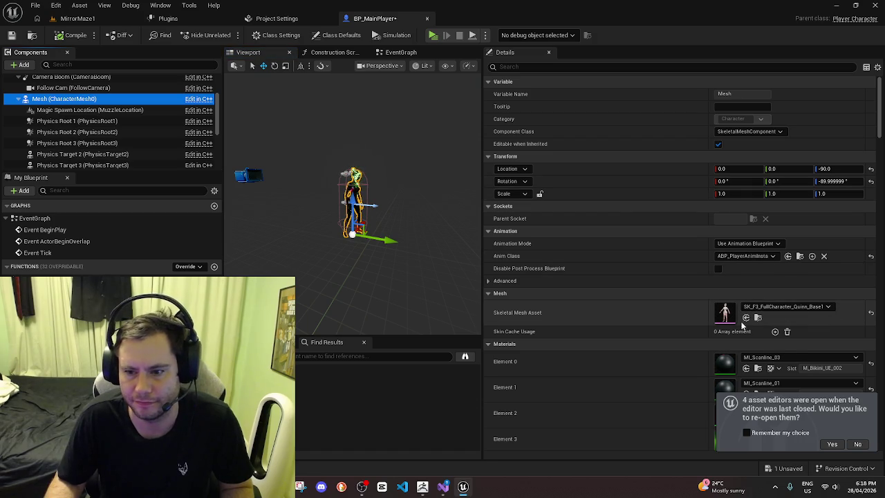
scroll(743, 326, "down", 2)
scroll(867, 317, "down", 1)
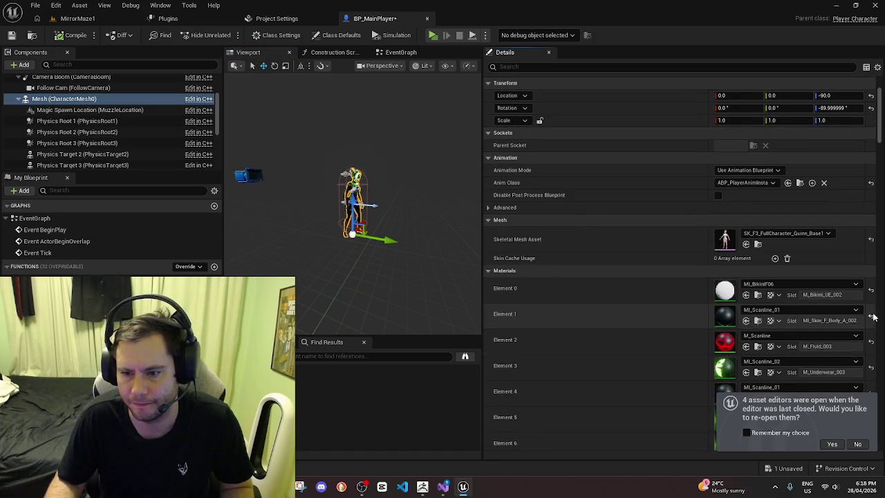
left_click(874, 317)
scroll(873, 316, "down", 1)
left_click(873, 315)
scroll(874, 315, "down", 1)
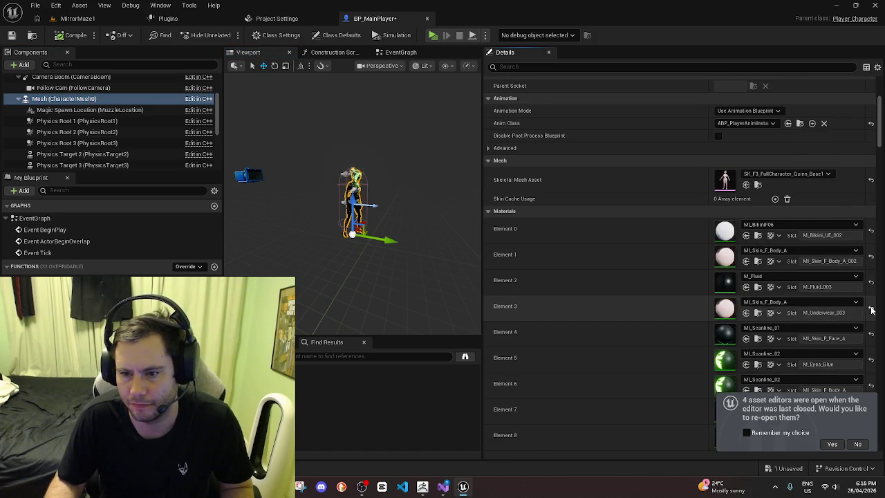
left_click(874, 317)
scroll(874, 316, "down", 1)
Reset Material Elements 4–9, restoring the original eye and hair materials
left_click(873, 320)
scroll(873, 320, "down", 1)
left_click(874, 318)
scroll(873, 318, "down", 1)
left_click(874, 316)
scroll(874, 315, "down", 1)
left_click(873, 316)
scroll(873, 316, "down", 1)
left_click(870, 324)
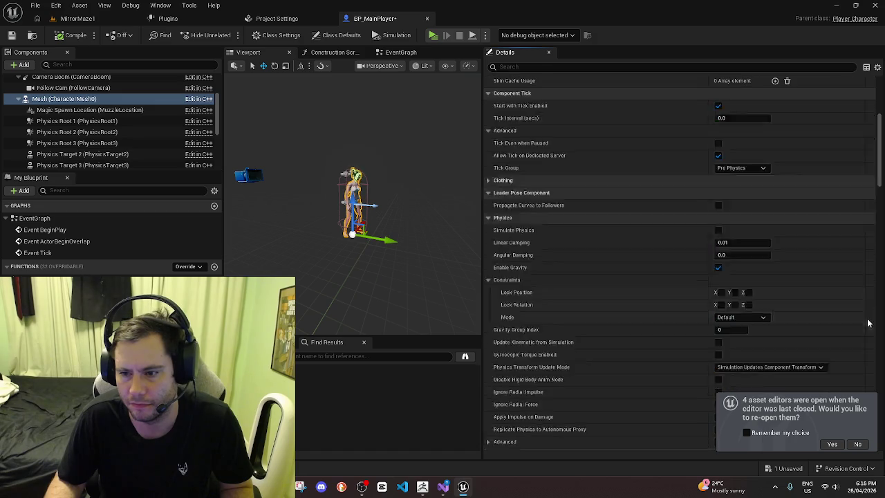
left_click(870, 346)
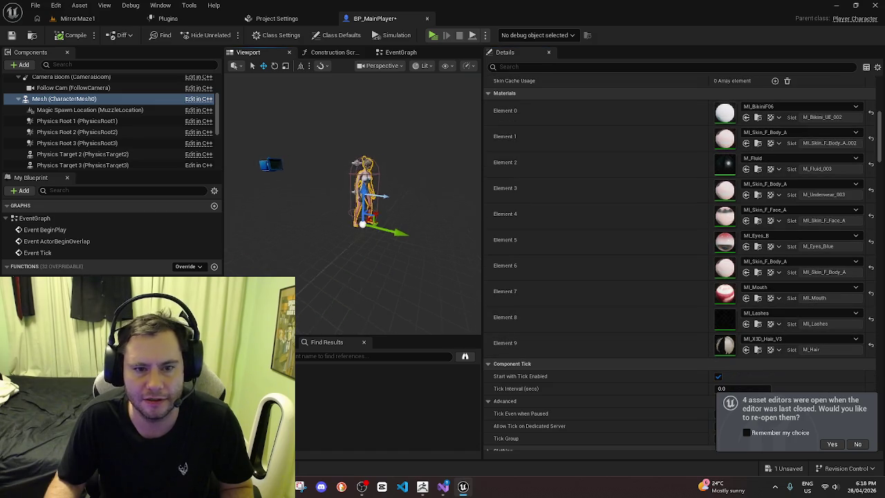
Frame the restored character mesh and go back to the MirrorMaze1 level
key("f")
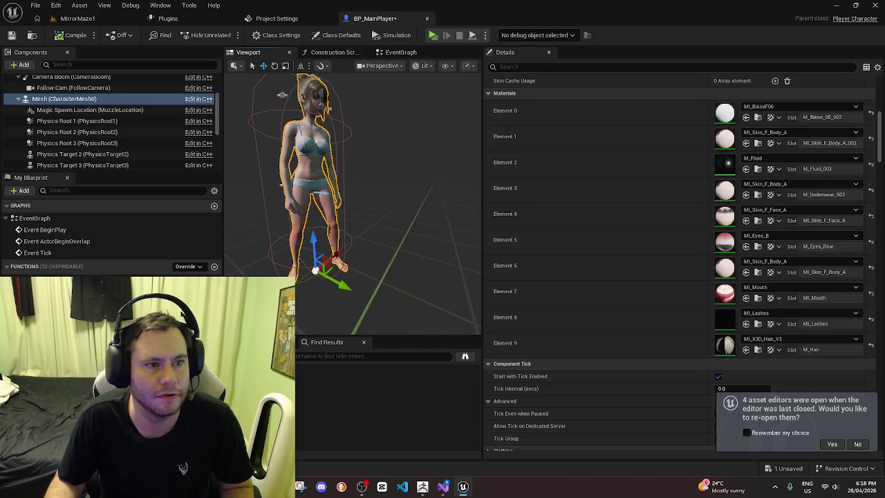
left_click(74, 19)
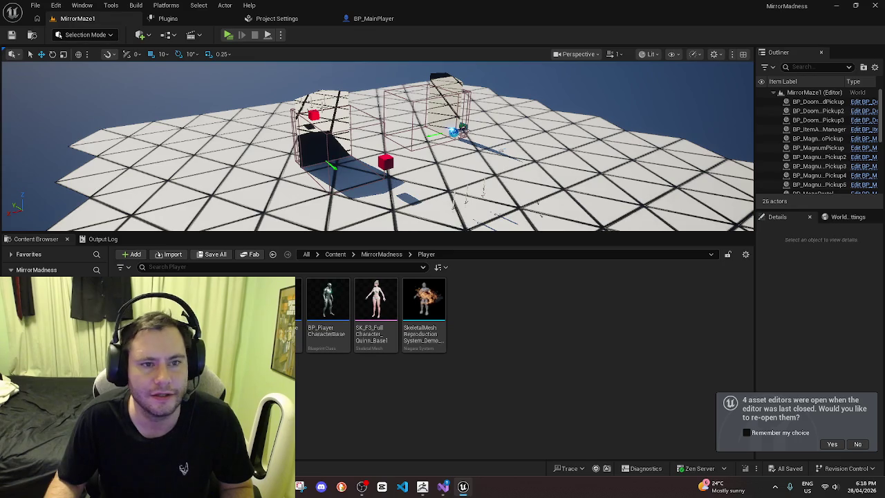
left_click_drag(355, 233, 359, 326)
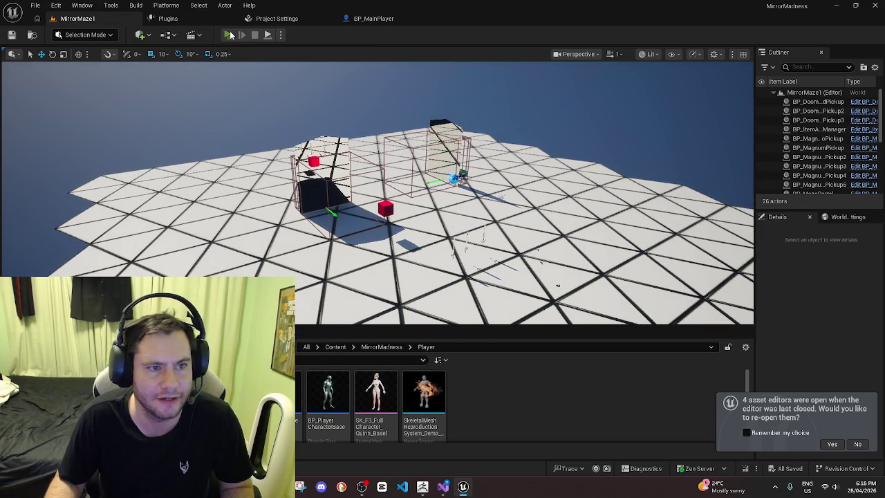
Start MirrorMadness as a Standalone Game and make the character punch twice
left_click(33, 5)
left_click(63, 142)
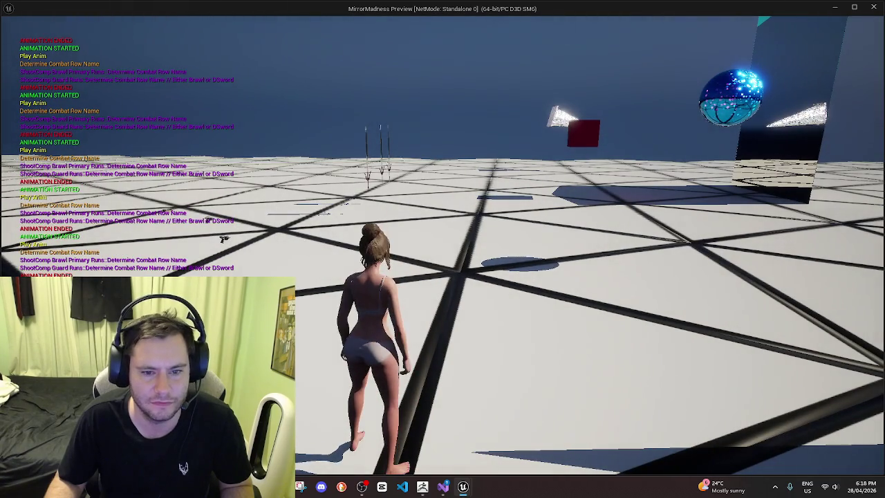
left_click(223, 239)
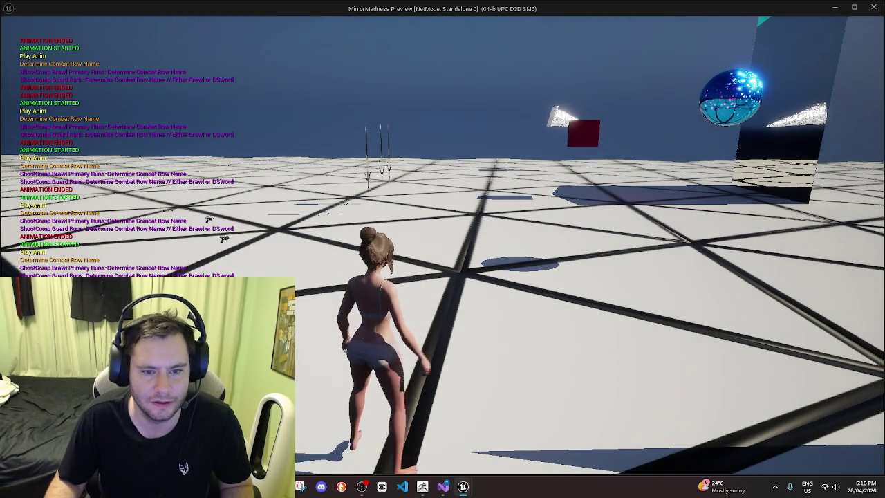
left_click(223, 239)
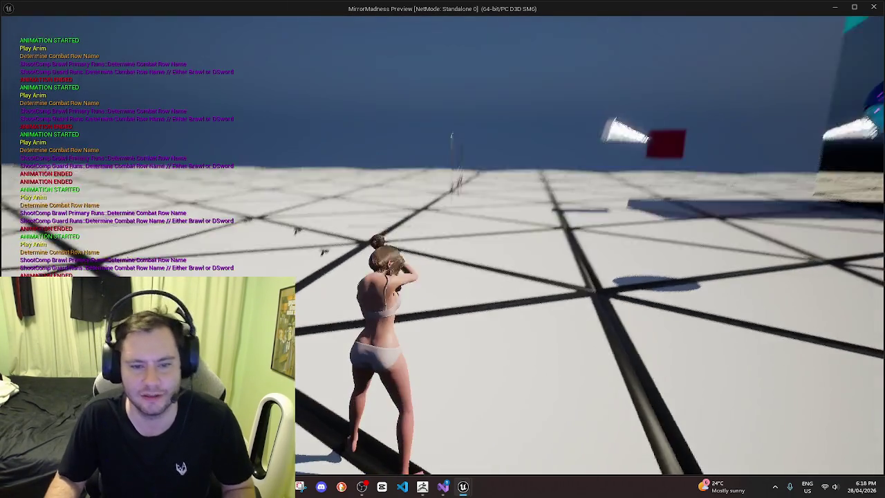
Walk over, pick up the gun, attack with it, grab another item and move up to the swords
key("w")
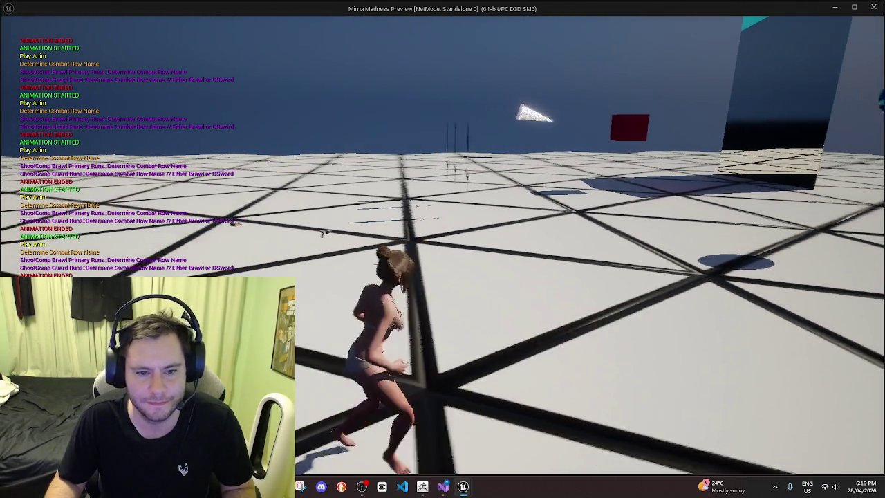
key("e")
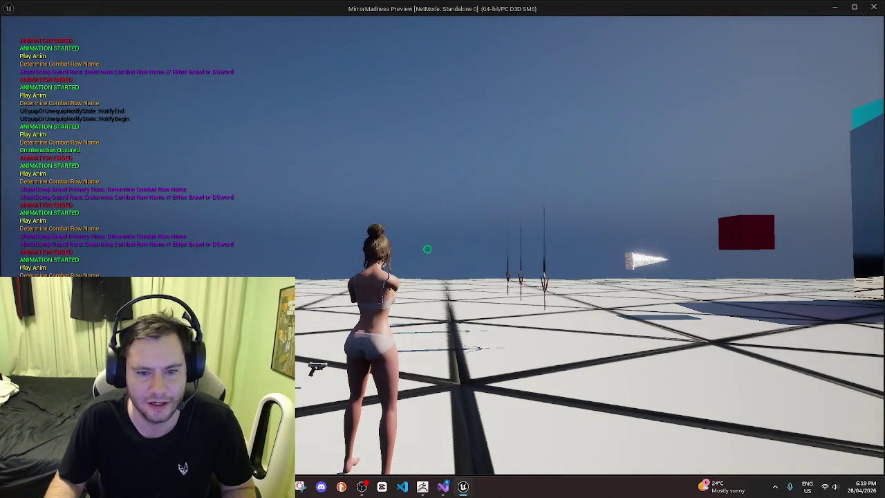
left_click(427, 249)
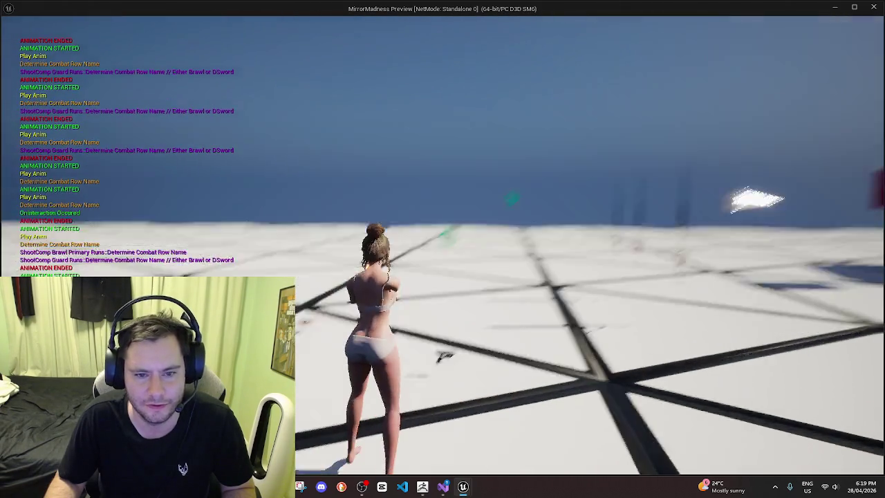
key("e")
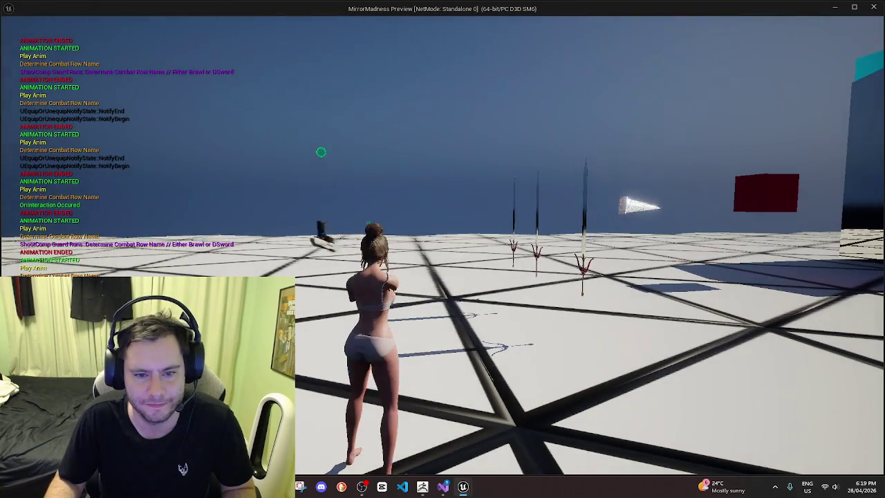
key("w")
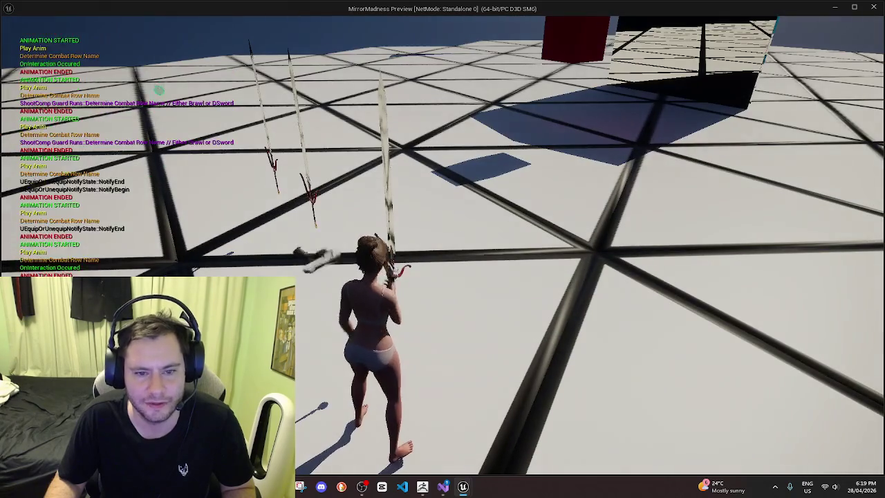
scroll(443, 249, "up", 1)
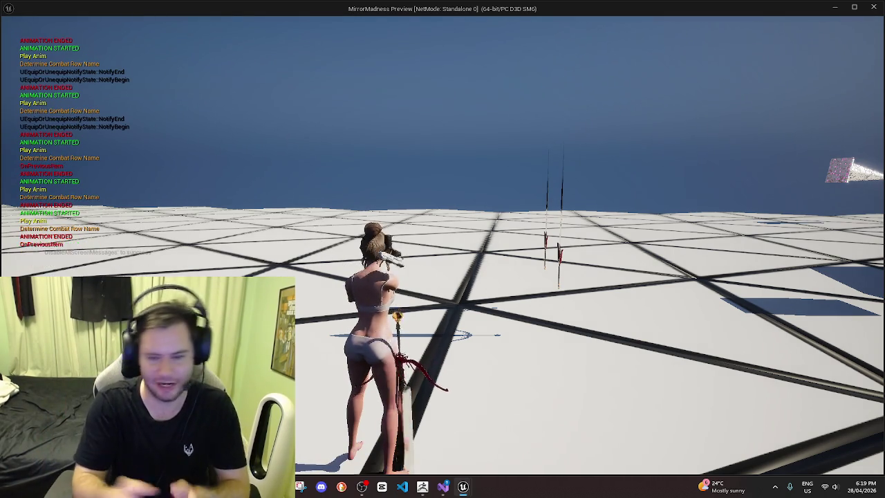
scroll(443, 249, "up", 1)
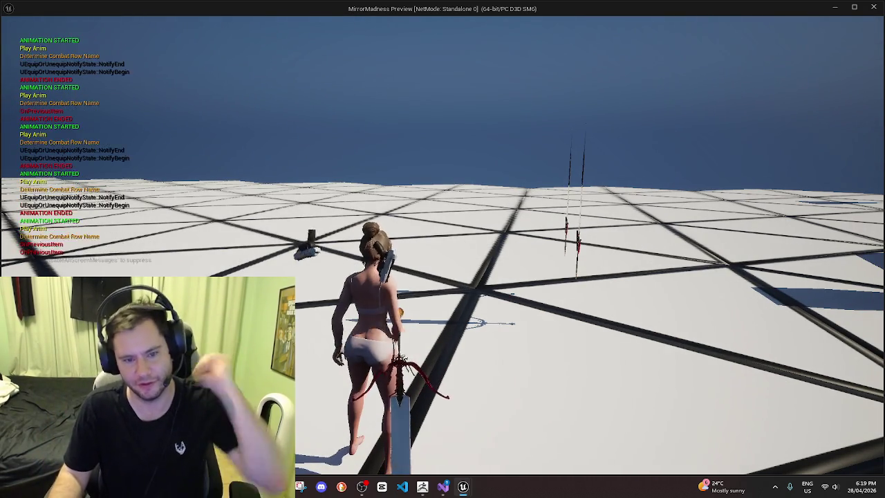
Scroll through the picked-up weapons in game, then stop the standalone preview with Esc
scroll(442, 249, "up", 1)
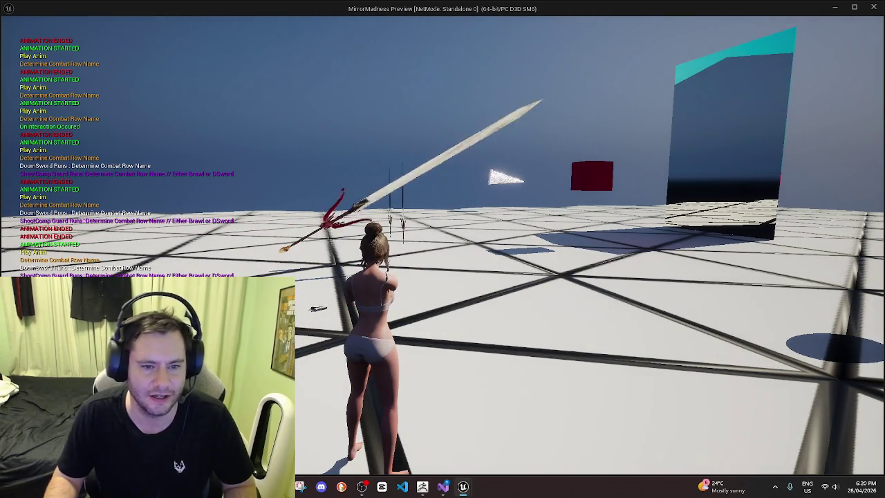
scroll(443, 249, "up", 4)
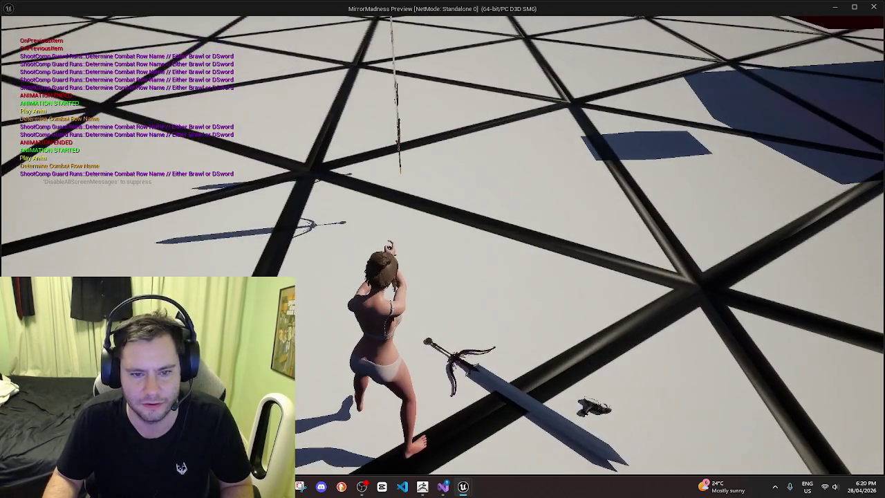
key("Escape")
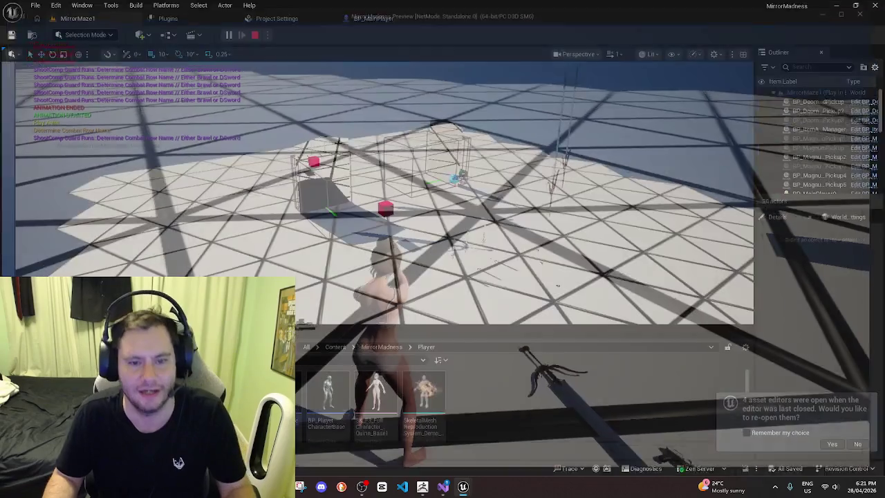
Dismiss the Message Log, relaunch the standalone game and run the character toward the mirror portal
left_click(876, 5)
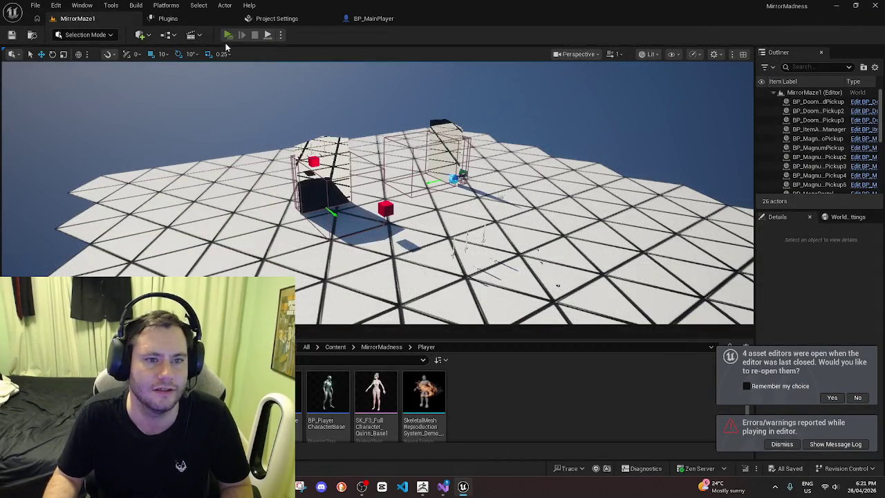
left_click(229, 35)
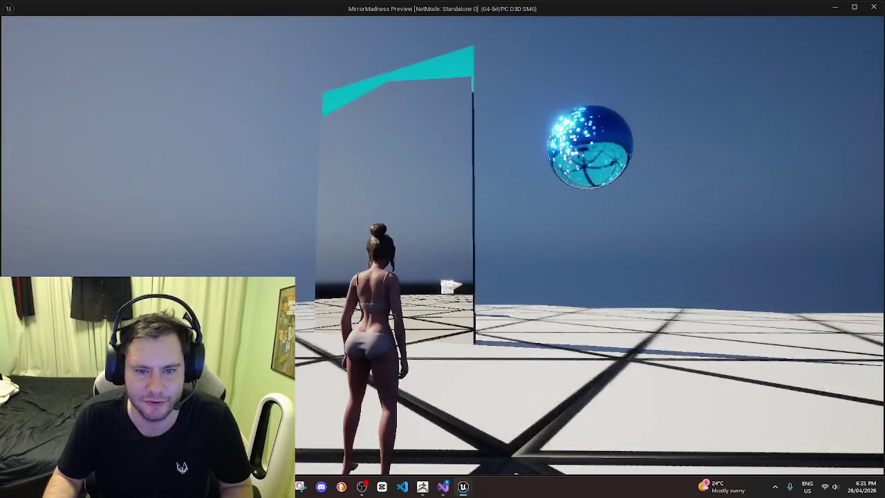
key("w")
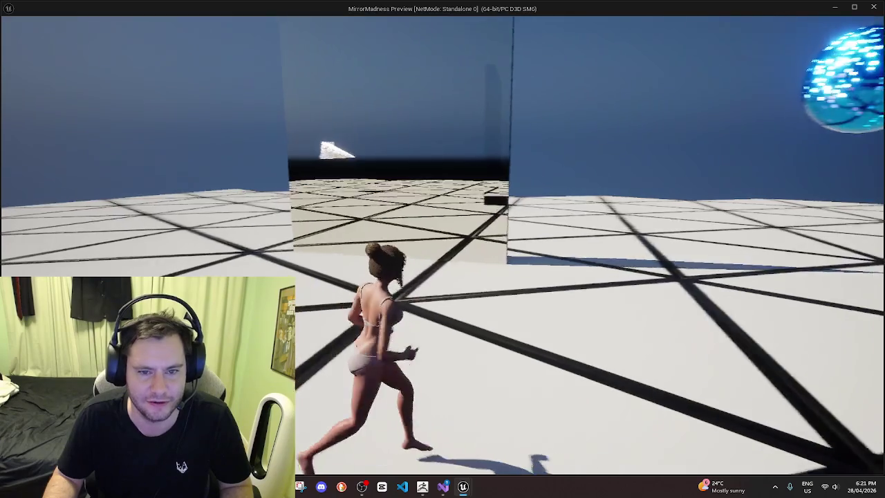
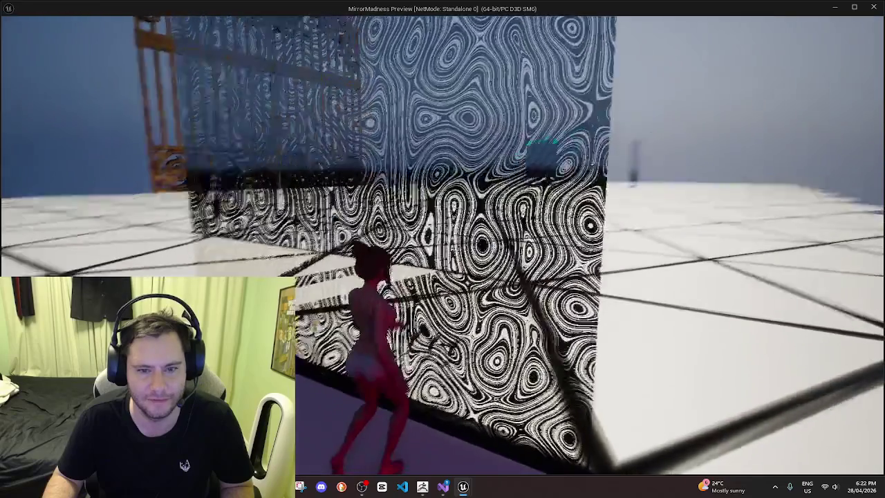
Stop the play session, close the Message Log, and frame the floor and black portal
key("Escape")
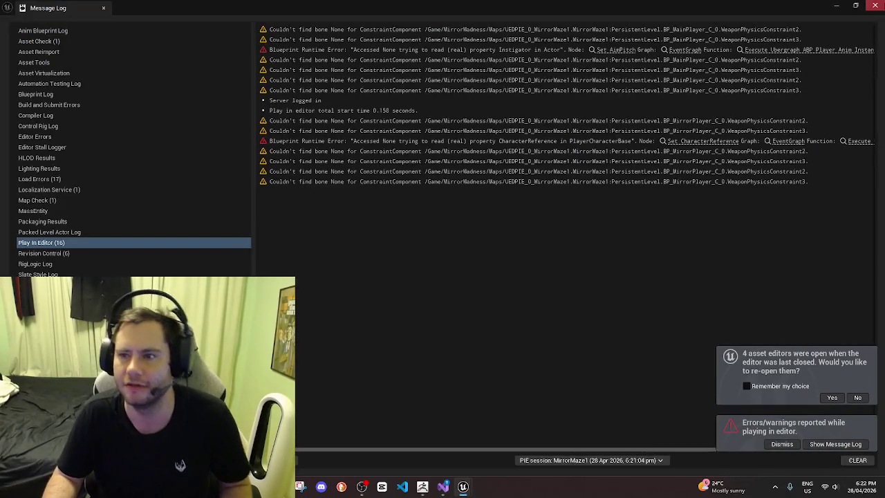
left_click(876, 5)
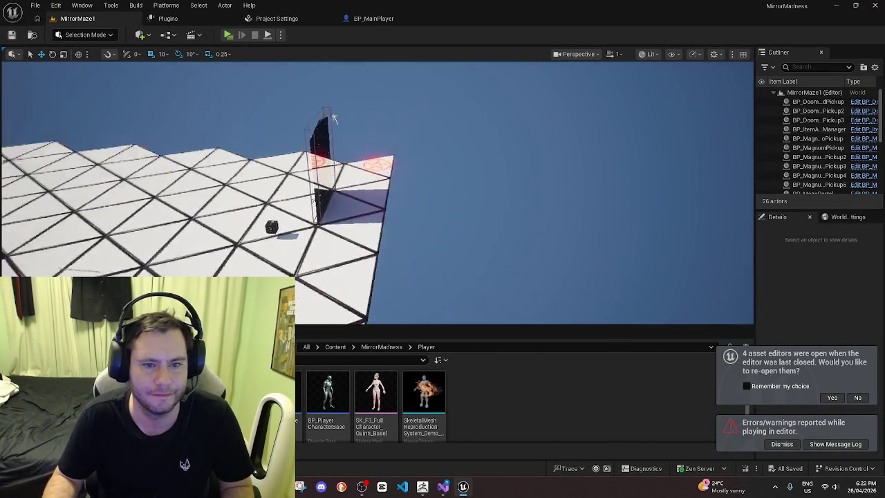
right_click_drag(333, 119, 553, 194)
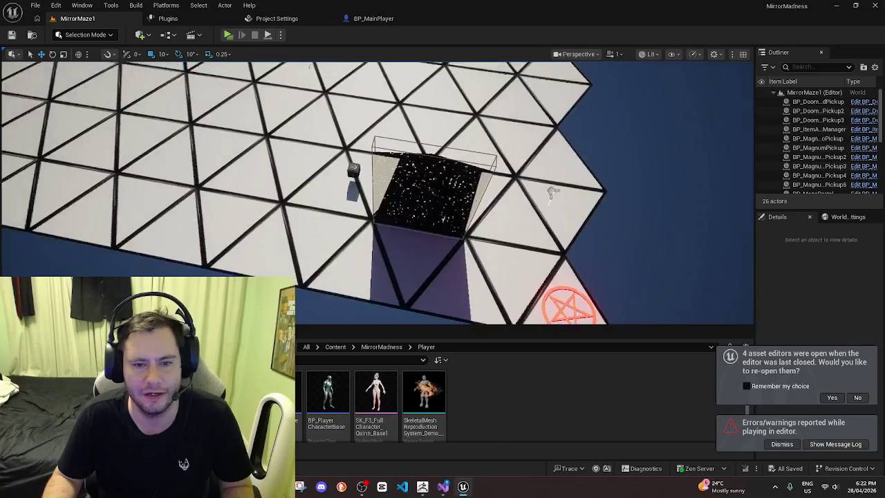
right_click_drag(431, 315, 431, 315)
left_click_drag(430, 325, 430, 308)
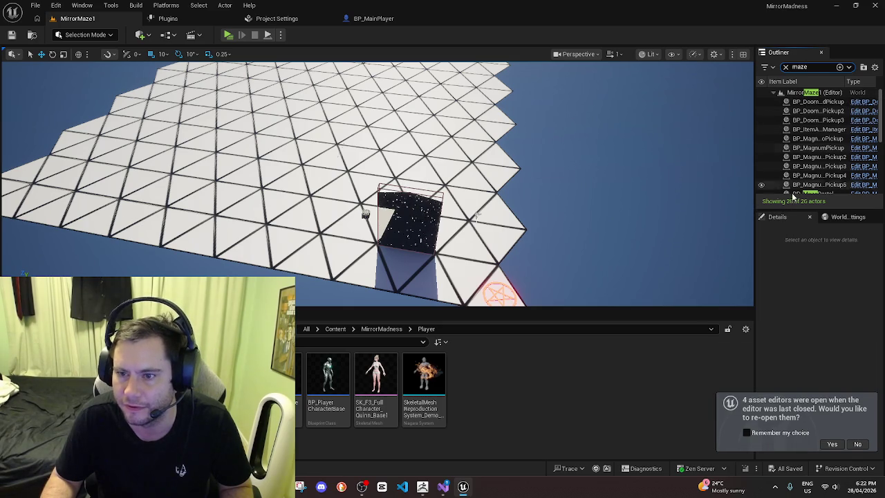
Select BP_MirrorMazeStructures_LVL_1 and widen the Outliner and Details panels to show Maze Tools
left_click_drag(793, 209, 790, 250)
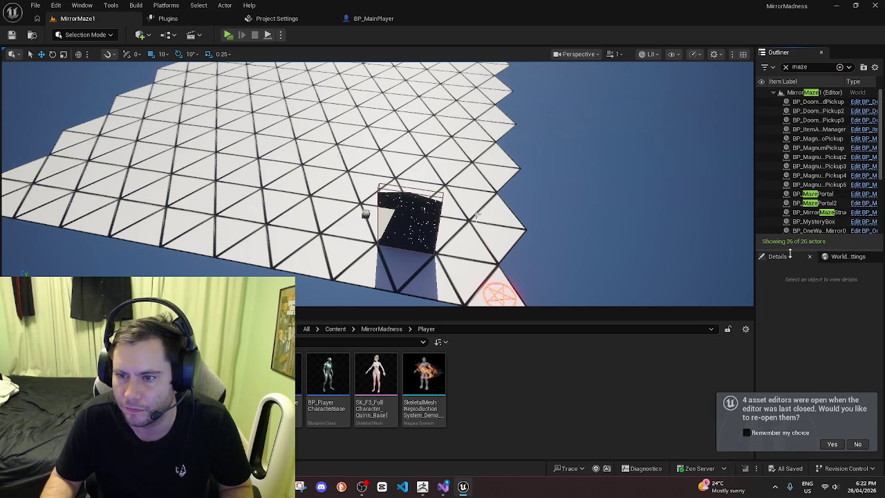
left_click(821, 212)
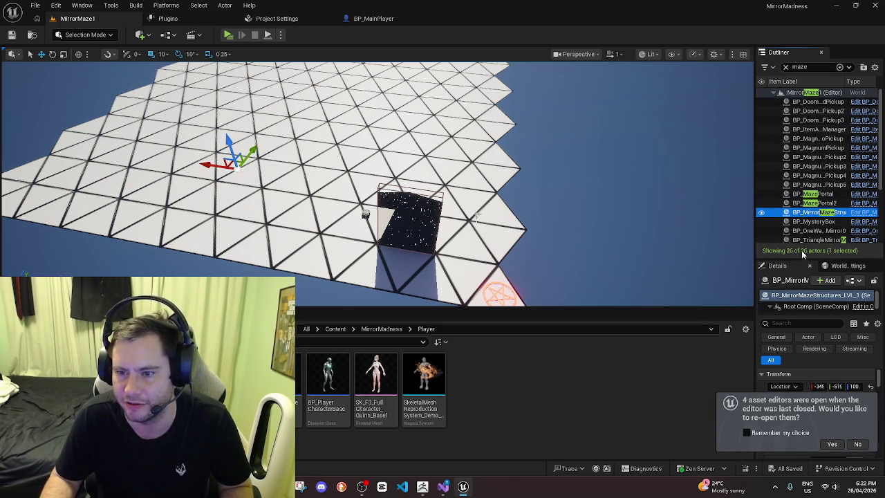
mouse_move(753, 293)
left_mouse_down()
mouse_move(666, 295)
mouse_move(657, 344)
left_mouse_up()
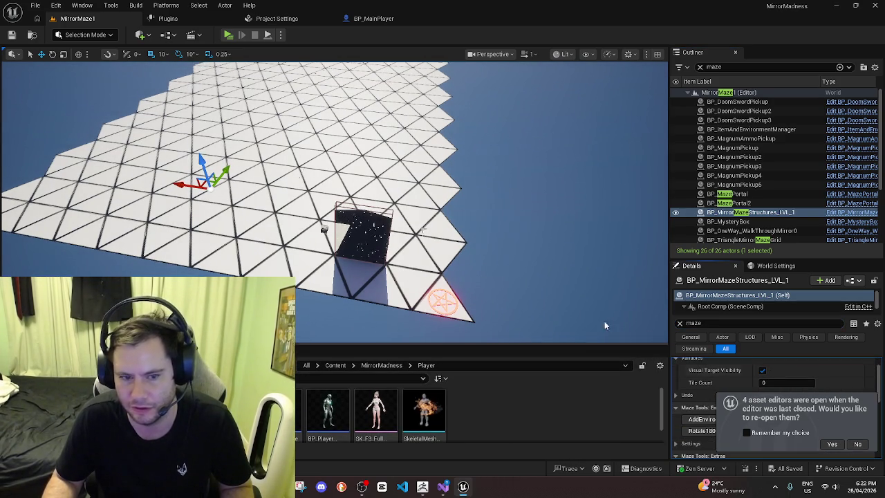
scroll(753, 365, "up", 2)
right_click_drag(415, 207, 415, 207)
right_click_drag(497, 302, 497, 302)
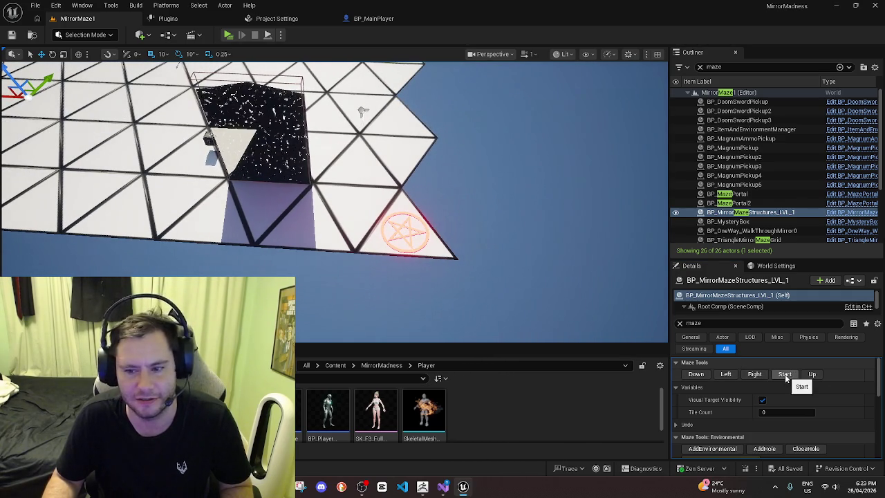
Start a new maze structure and fly to the first arch
left_click(785, 377)
right_click_drag(494, 202, 493, 202)
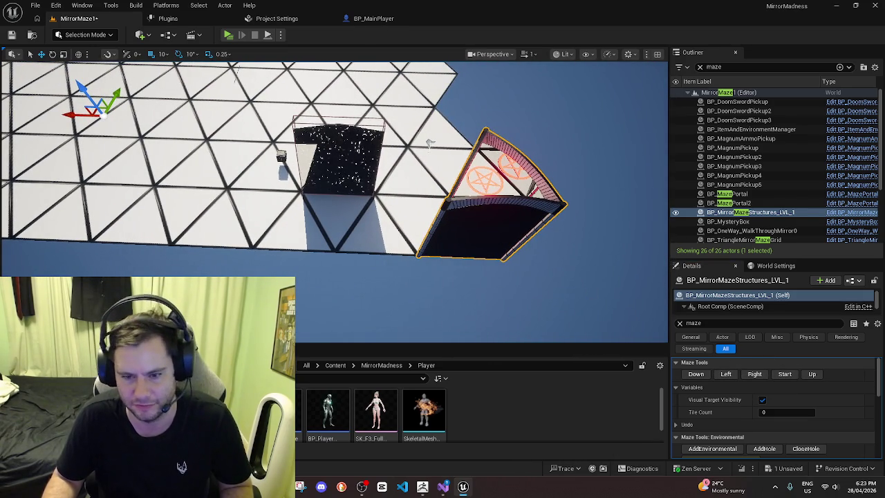
scroll(720, 394, "down", 2)
scroll(717, 422, "down", 1)
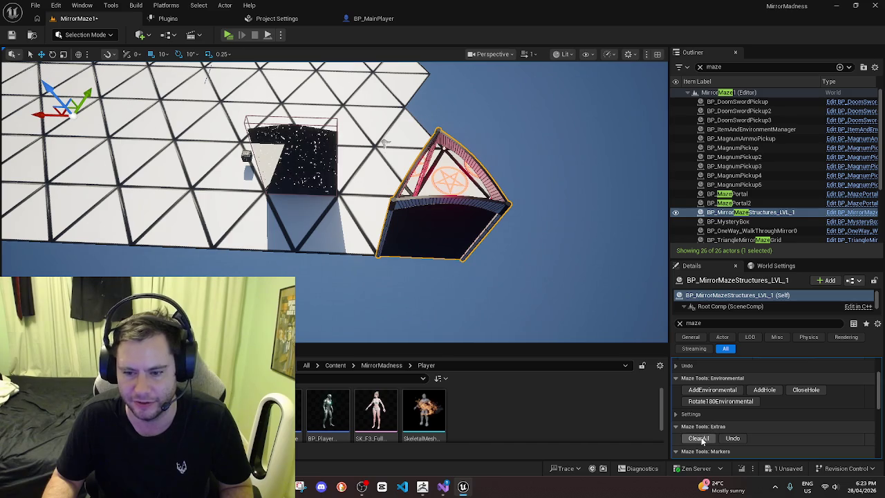
scroll(773, 363, "up", 2)
Restart the maze and extend it tile by tile to a Tile Count of 26
left_click(779, 375)
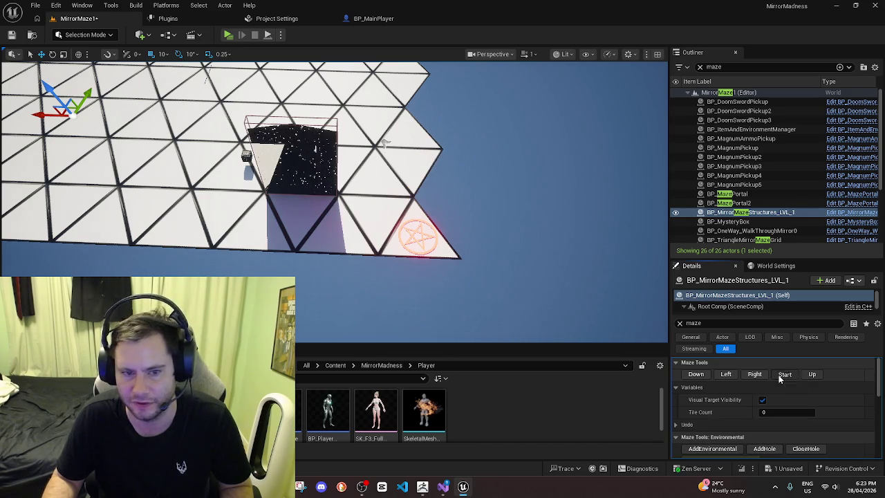
left_click(727, 374)
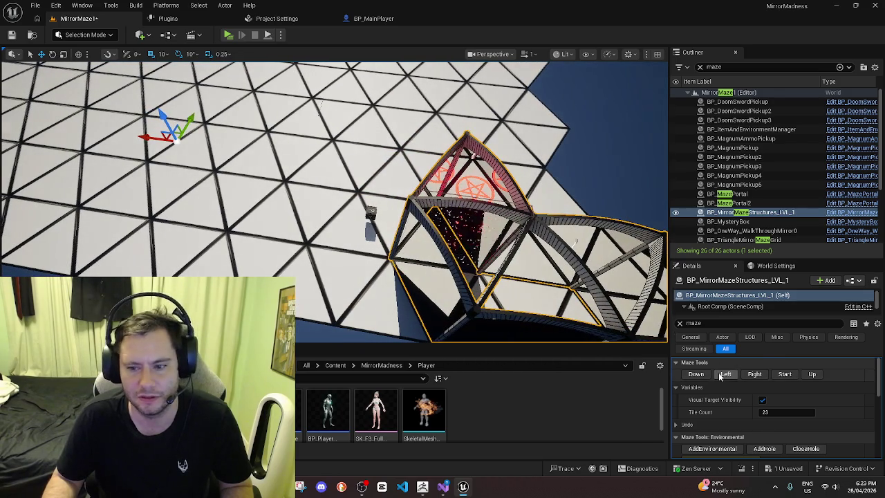
left_click(720, 375)
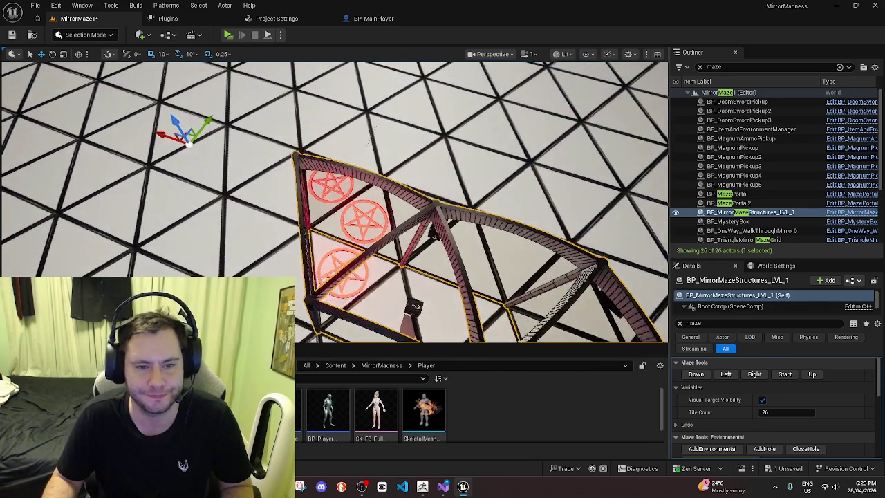
scroll(817, 389, "down", 2)
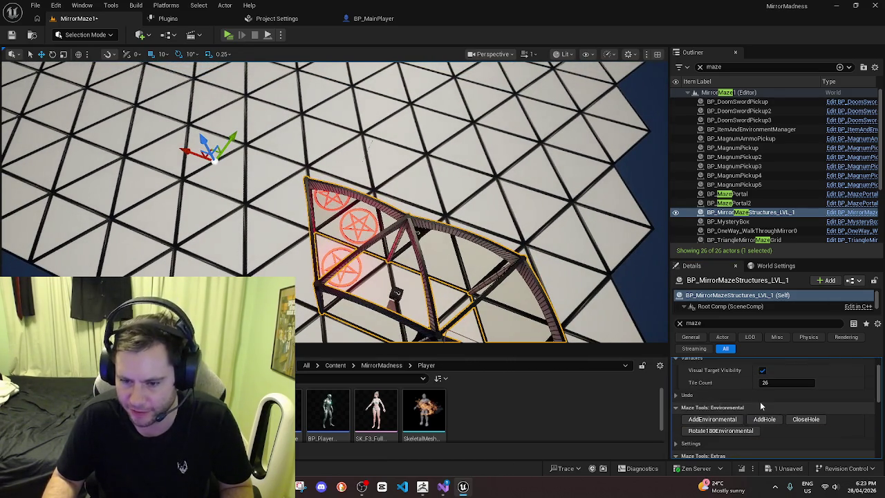
Add a disappearing tile environmental in the pentagram triangle
scroll(760, 401, "down", 1)
scroll(740, 393, "up", 1)
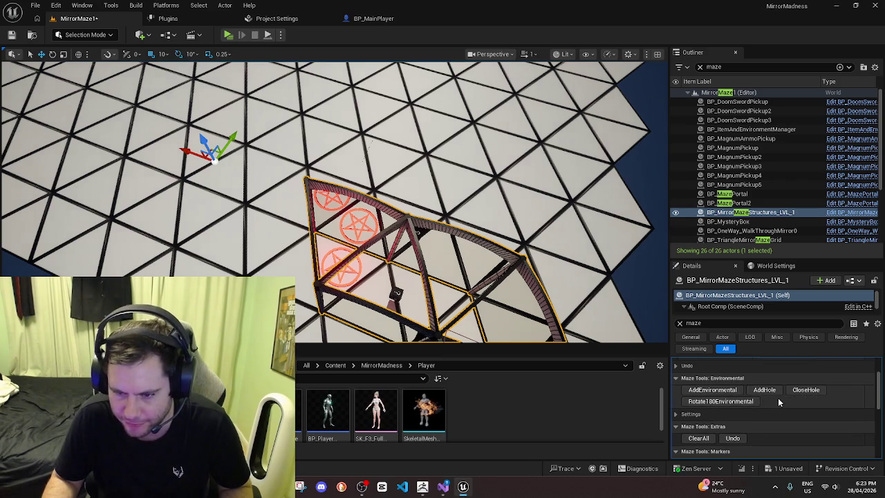
scroll(700, 392, "down", 2)
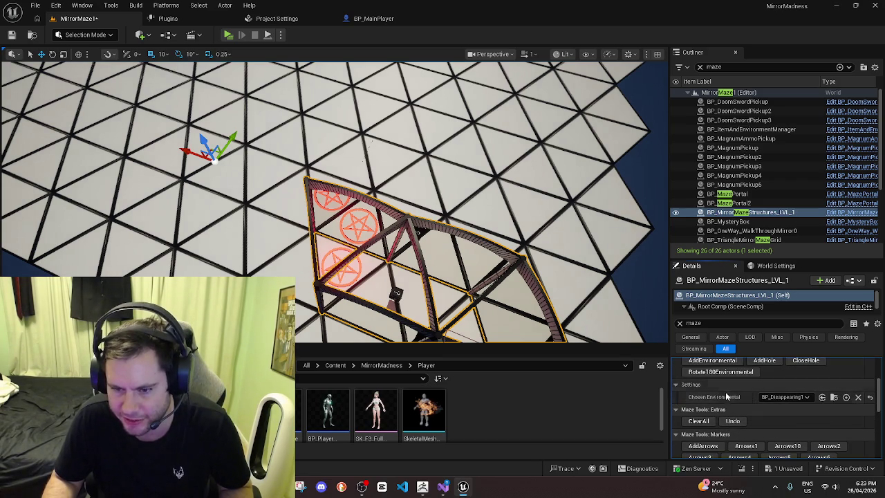
scroll(759, 396, "up", 2)
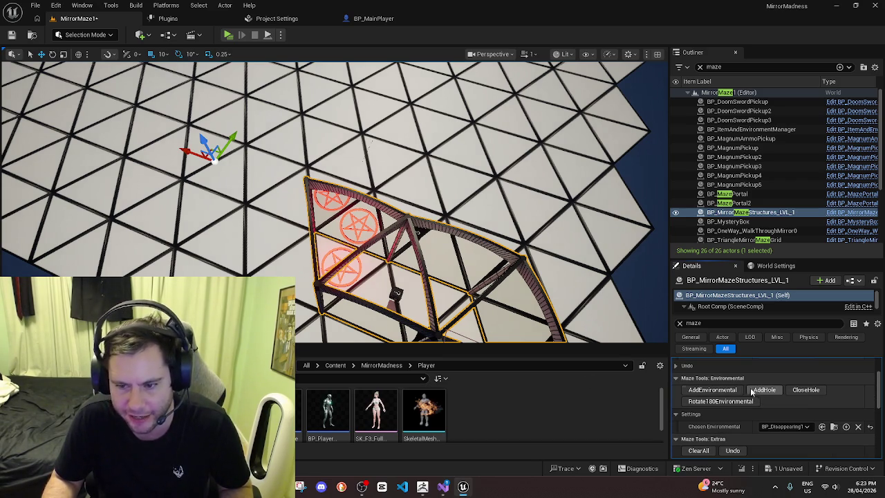
right_click_drag(443, 207, 485, 194)
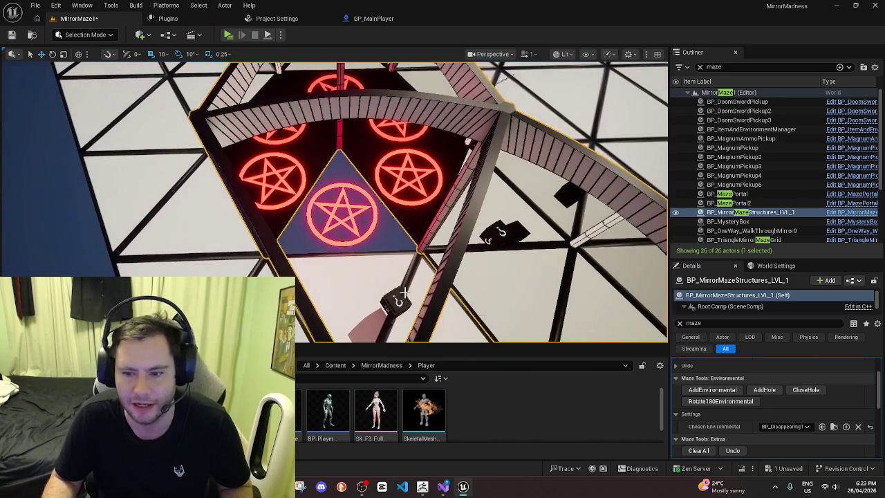
left_click(719, 390)
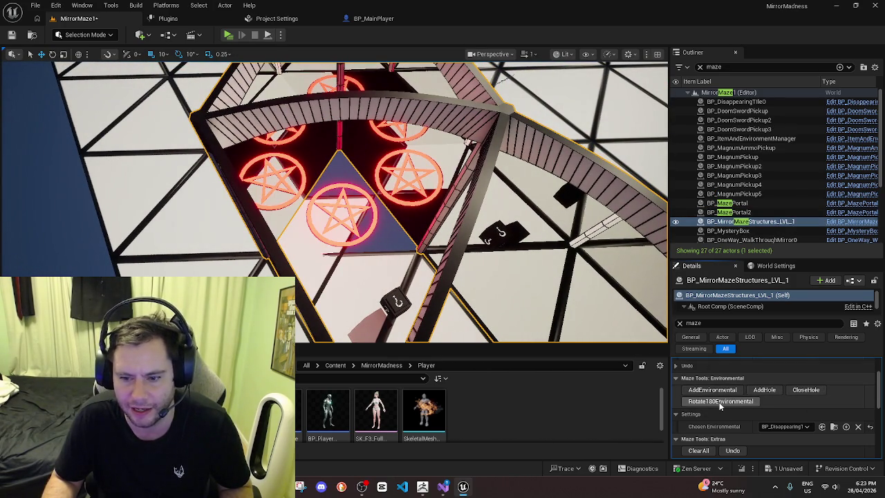
Rotate the placed tile 180 degrees and give the Details panel more room
left_click(719, 401)
mouse_move(415, 208)
right_mouse_down()
mouse_move(443, 207)
mouse_move(677, 337)
right_mouse_up()
scroll(751, 379, "up", 2)
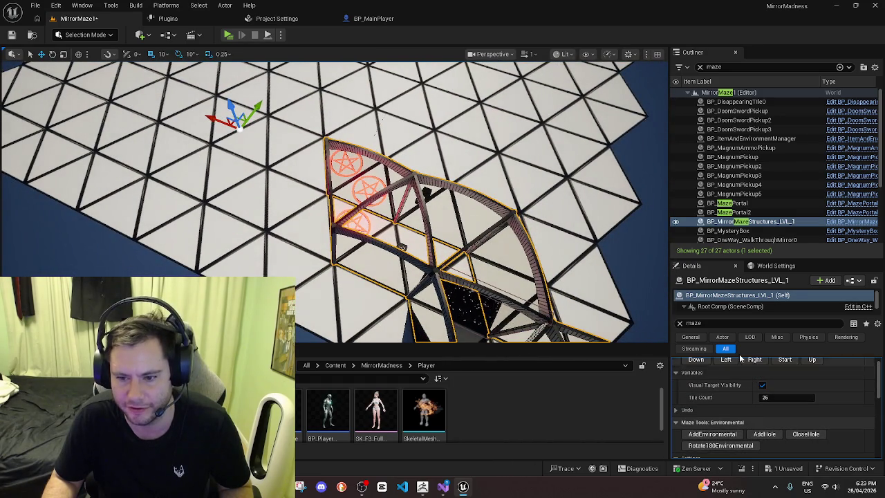
left_click_drag(763, 258, 768, 143)
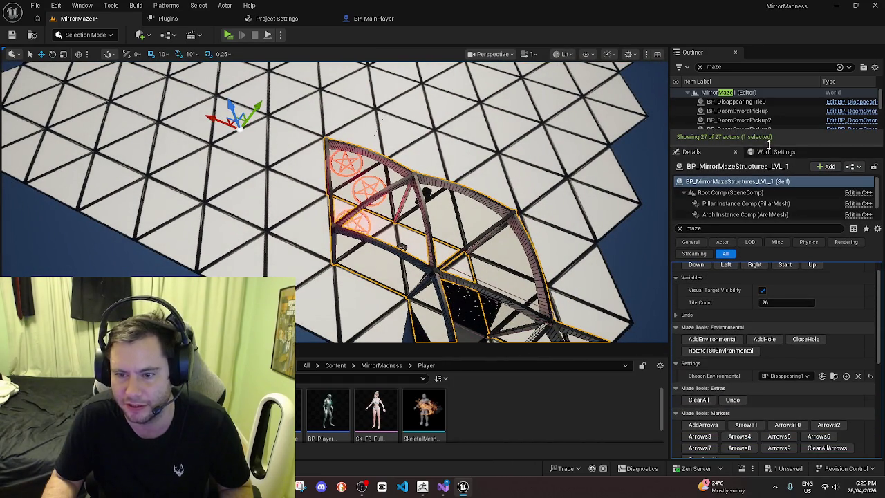
Cut holes in the pentagram panels, add disappearing tiles, and extend the maze one tile
scroll(724, 297, "up", 1)
mouse_move(404, 246)
right_mouse_down()
mouse_move(415, 229)
mouse_move(408, 231)
right_mouse_up()
left_click(765, 355)
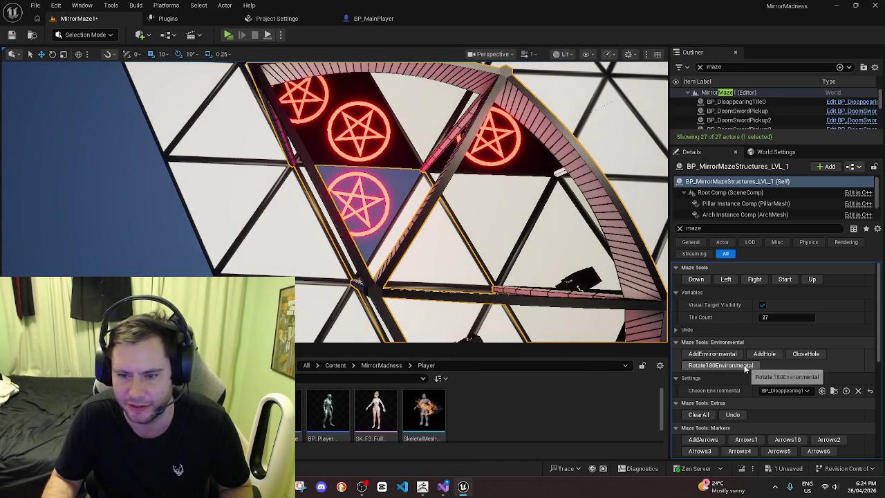
left_click(720, 354)
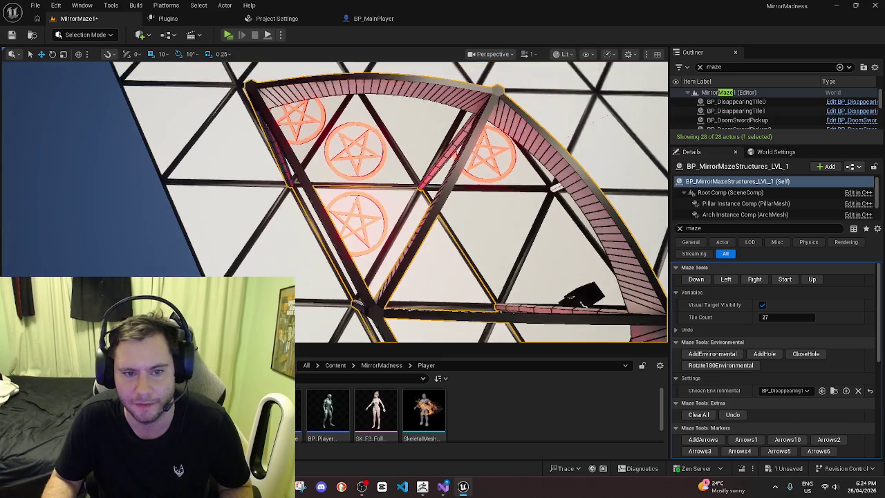
left_click(735, 283)
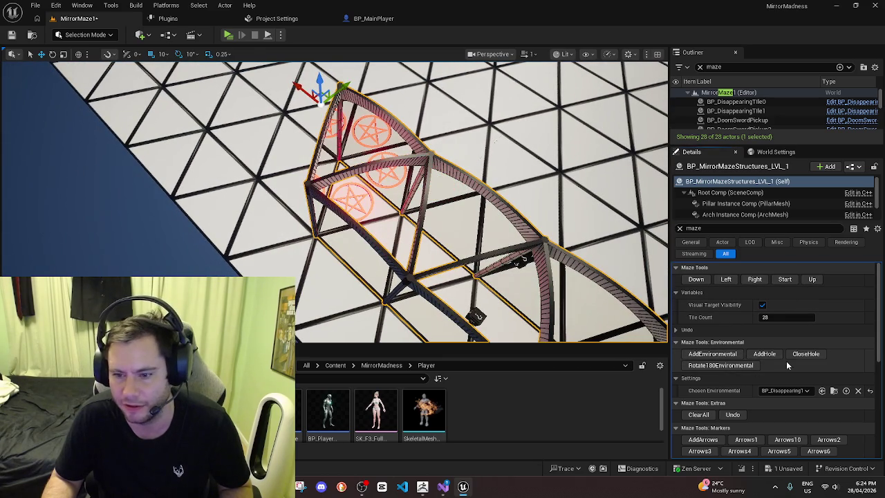
left_click(765, 355)
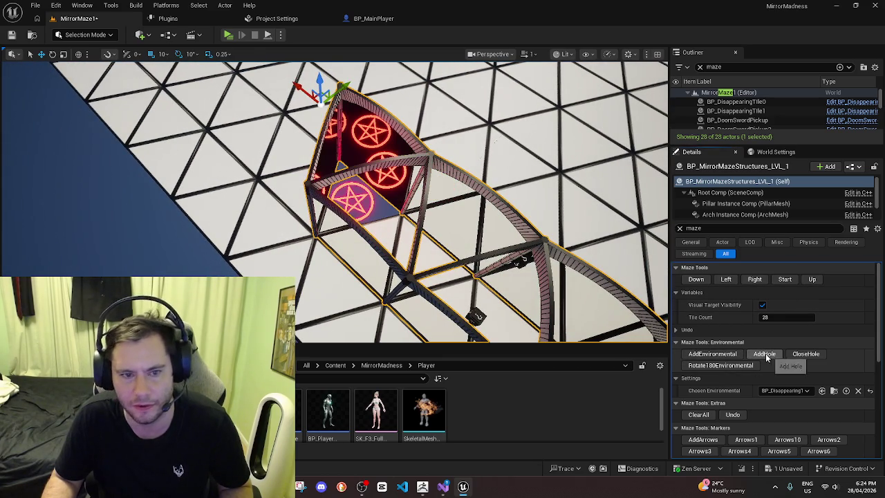
left_click(716, 354)
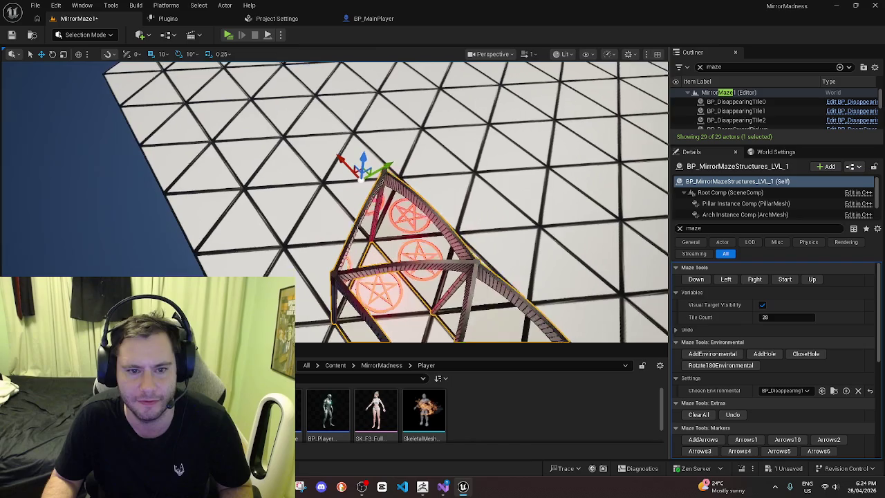
Keep extending the maze with holes and disappearing tiles until Tile Count reaches 30
right_click_drag(548, 276, 548, 275)
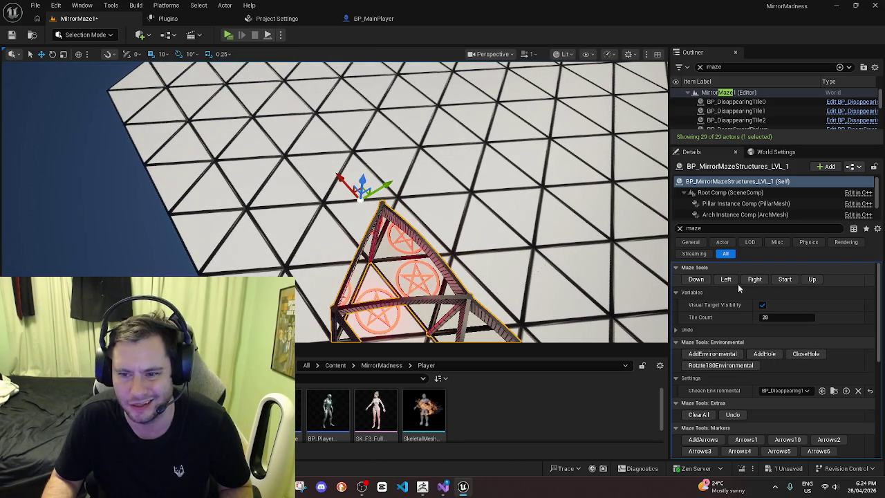
left_click(730, 280)
left_click(764, 354)
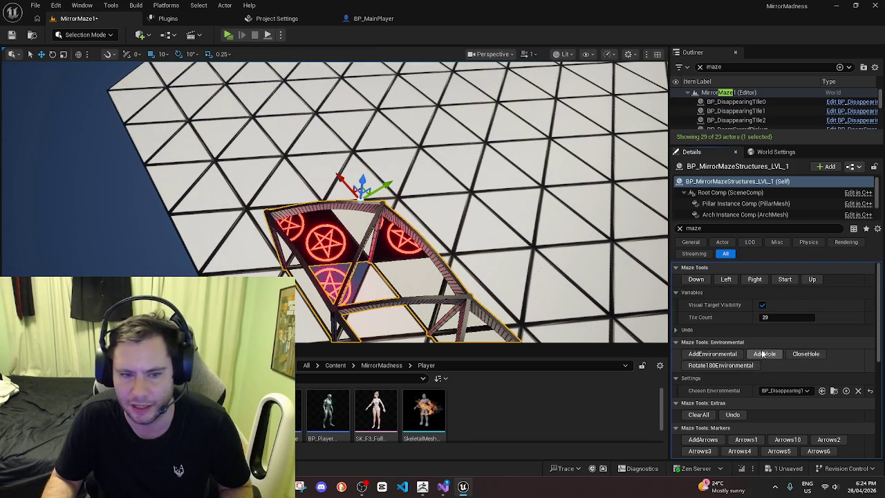
mouse_move(712, 354)
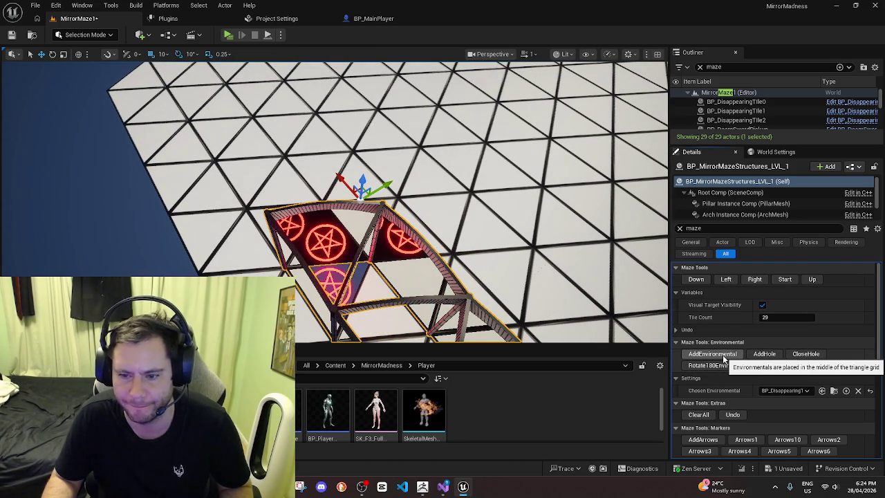
left_click(724, 355)
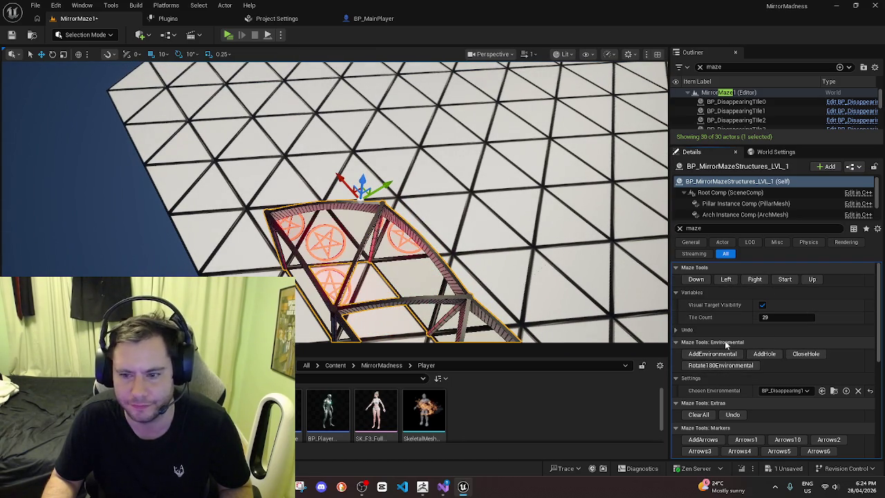
left_click(727, 281)
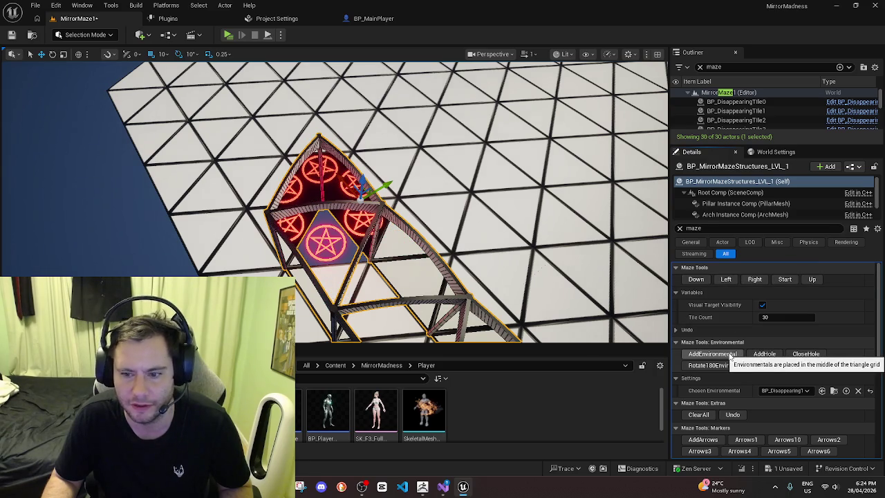
left_click(724, 355)
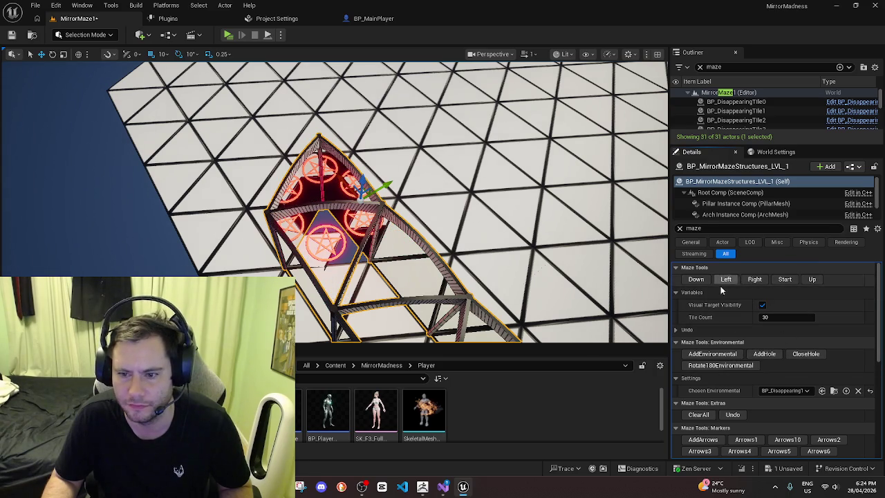
Build several arch sections onto neighbouring tiles of the maze
mouse_move(408, 262)
left_mouse_down("alt")
mouse_move(390, 231)
mouse_move(346, 235)
left_mouse_up("alt")
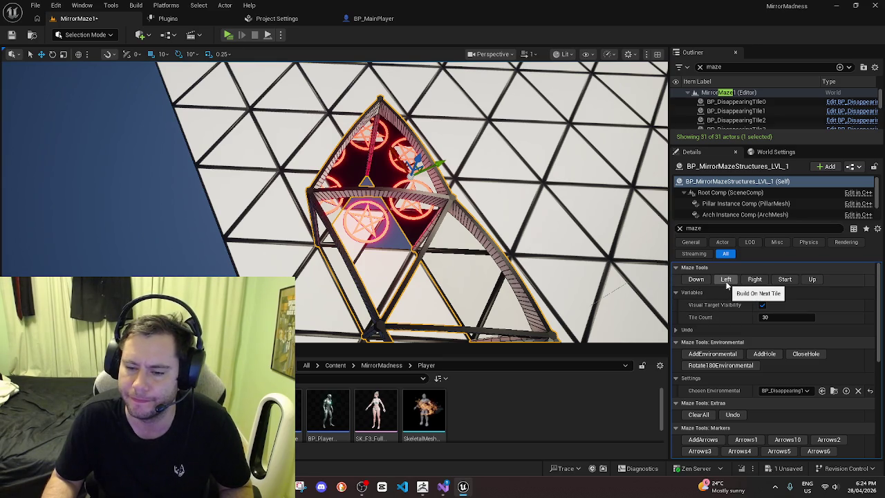
left_click(720, 365)
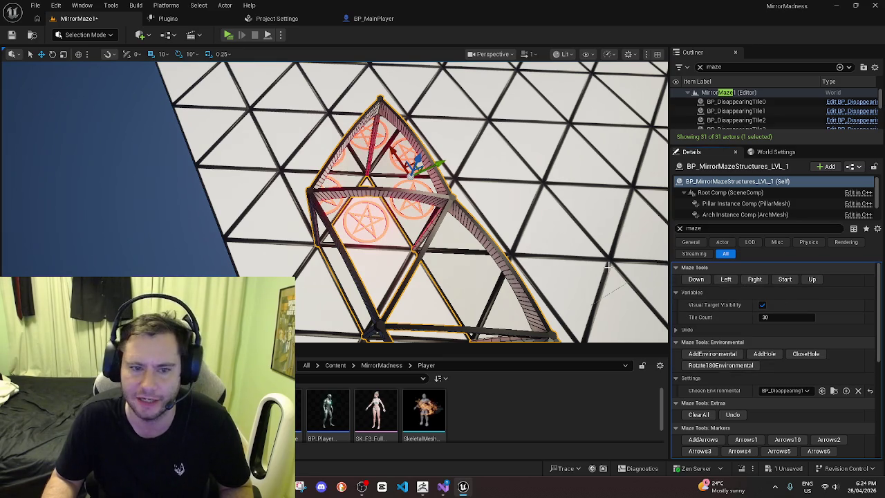
left_click(727, 280)
left_click(726, 280)
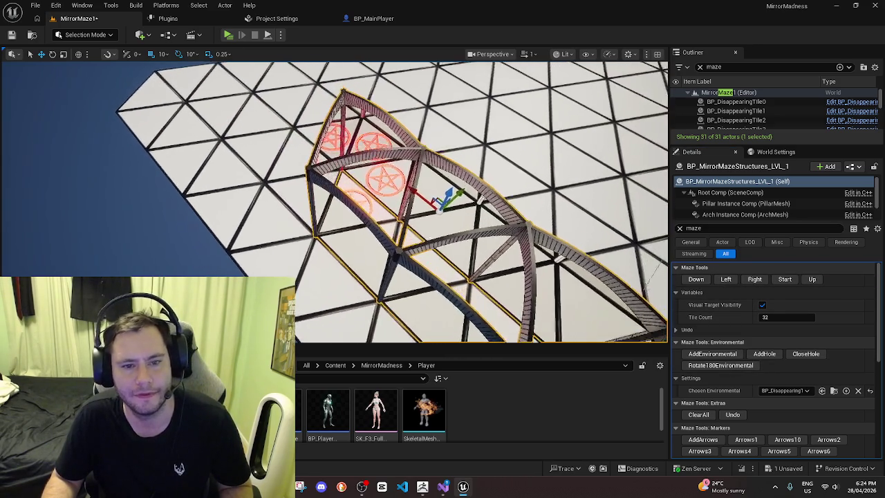
left_click(726, 279)
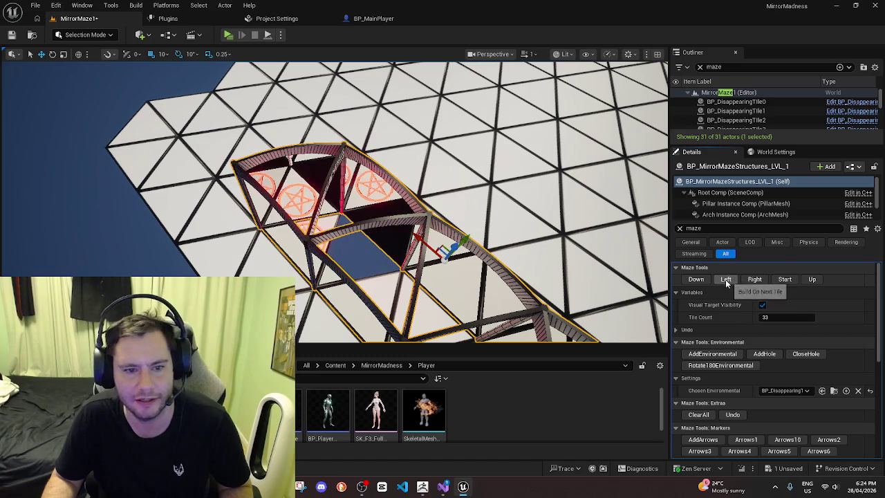
left_click(766, 354)
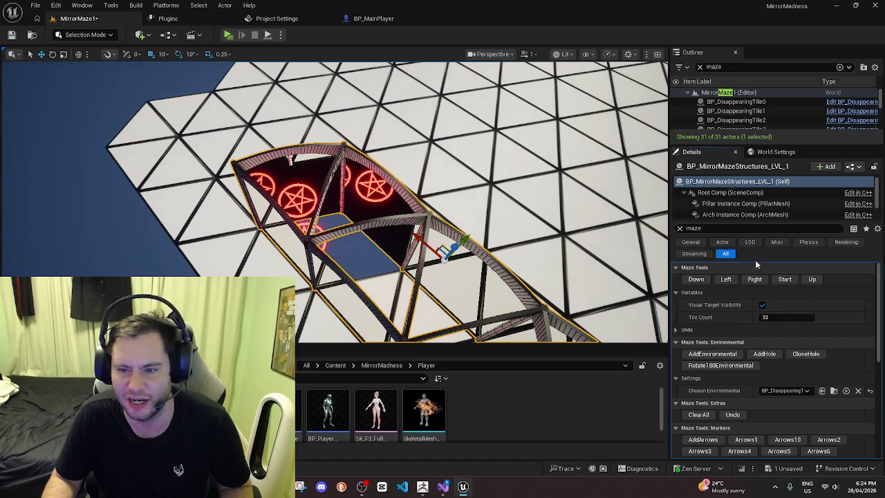
left_click(730, 279)
left_click(727, 279)
left_click(727, 280)
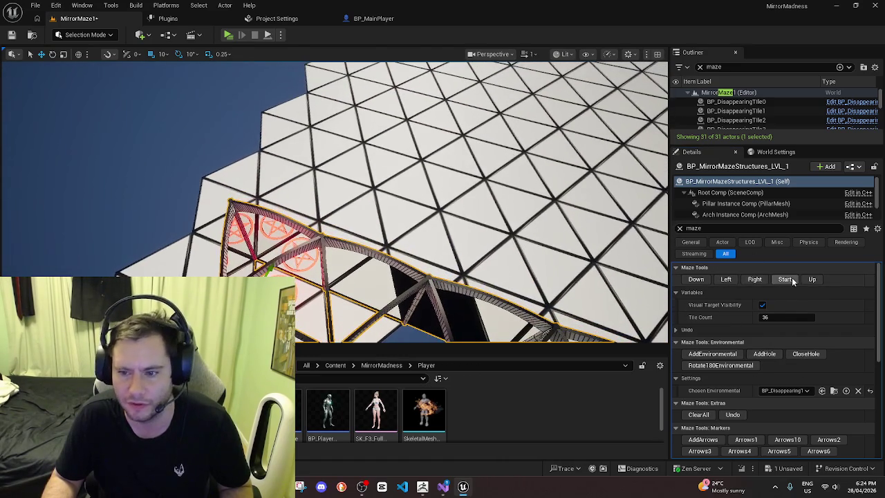
Rebuild the maze from its start tile and step the build back two tiles
left_click(805, 281)
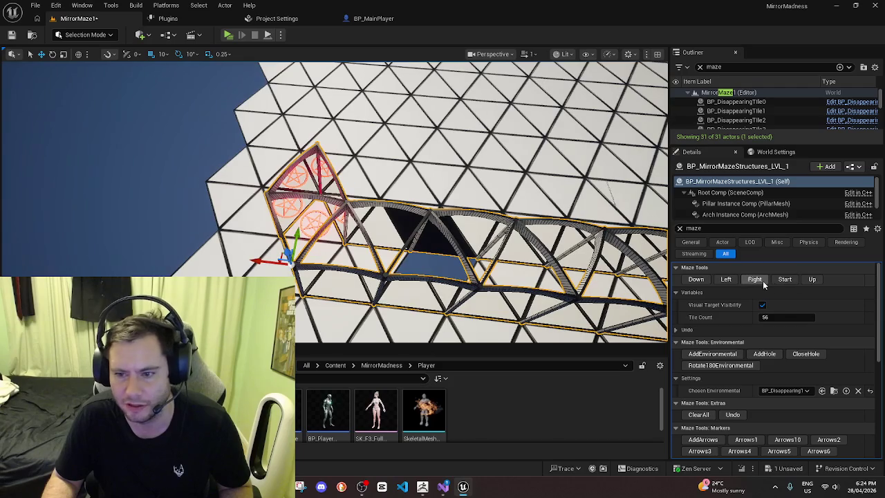
left_click(761, 281)
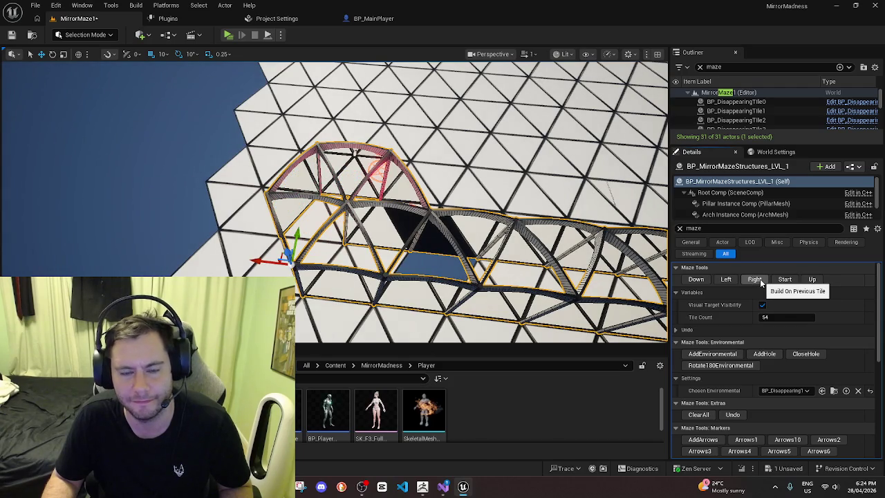
left_click(753, 279)
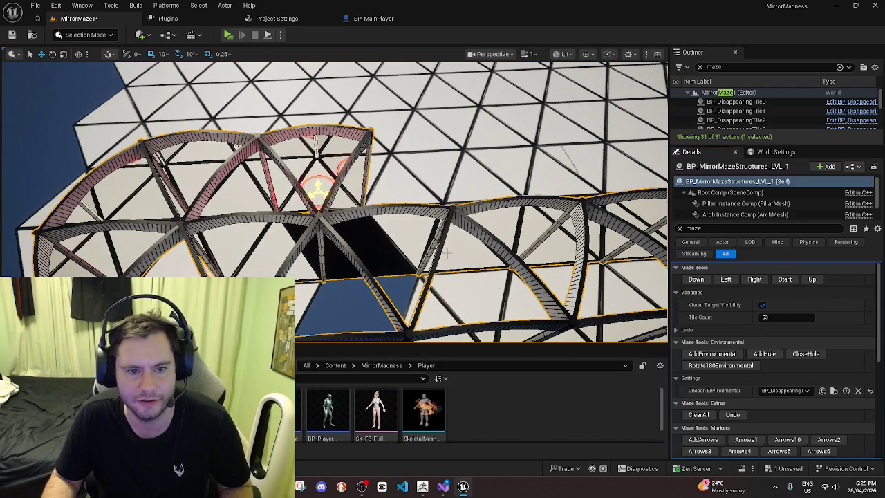
scroll(448, 254, "up", 3)
scroll(421, 246, "up", 3)
scroll(394, 239, "up", 3)
scroll(362, 228, "up", 3)
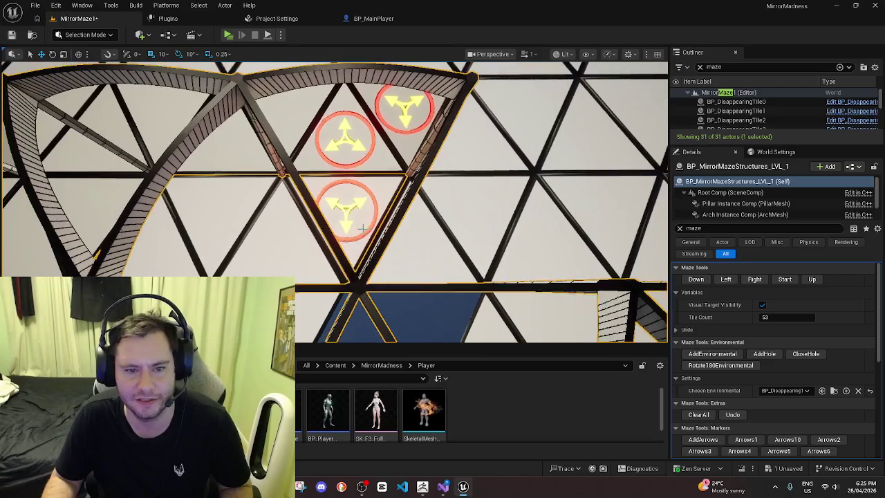
Build a row upward, revert it, step back four tiles, and build forward again
left_click(813, 279)
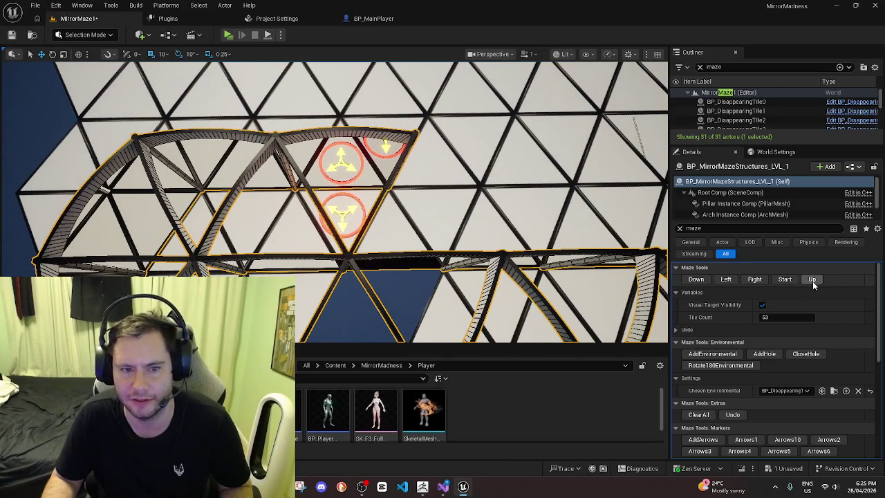
left_click(813, 280)
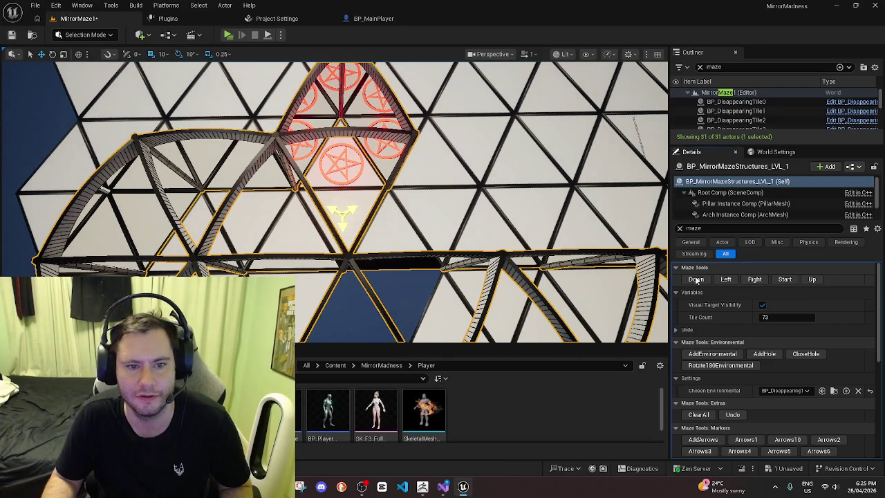
left_click(756, 440)
left_click(753, 280)
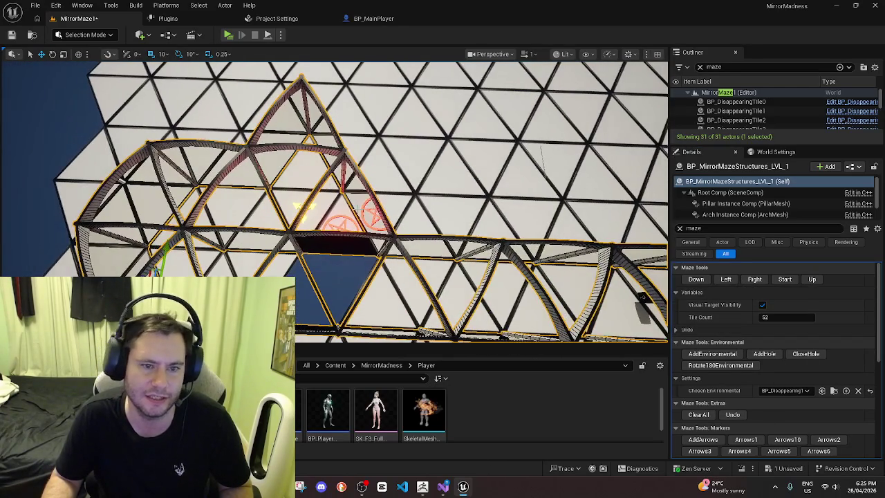
left_click(754, 280)
left_click(754, 280)
left_click(754, 280)
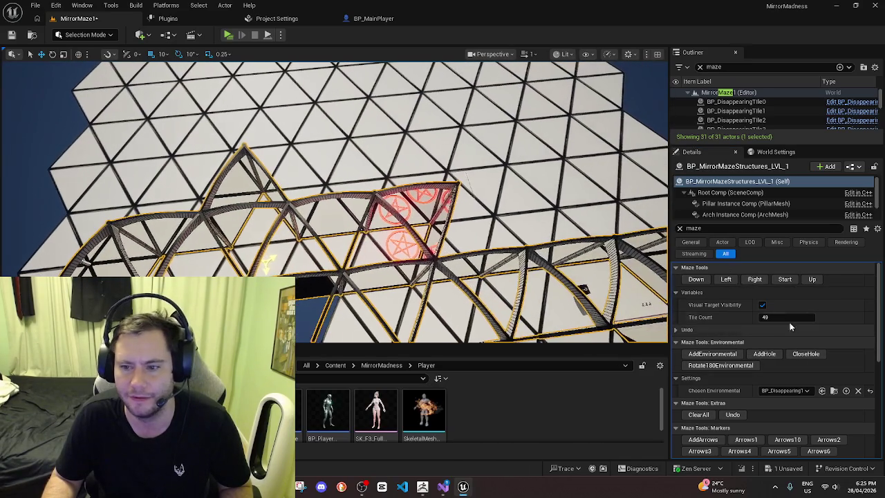
left_click(813, 279)
left_click(732, 281)
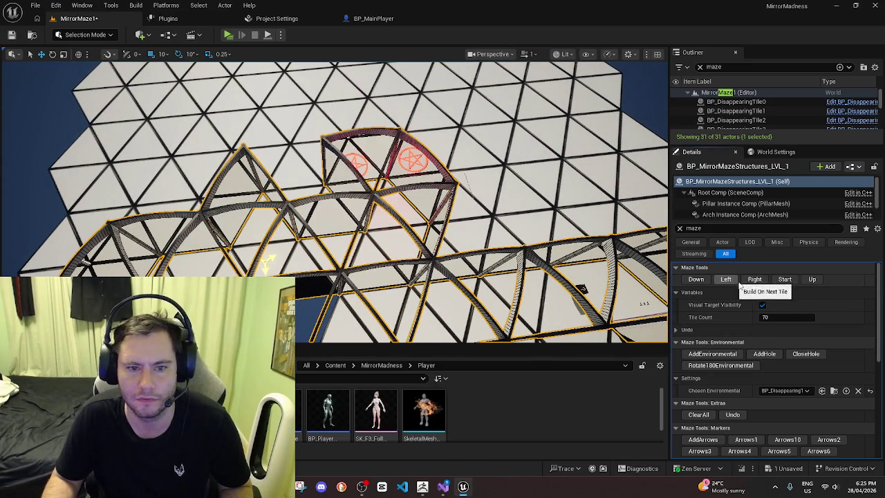
left_click(812, 280)
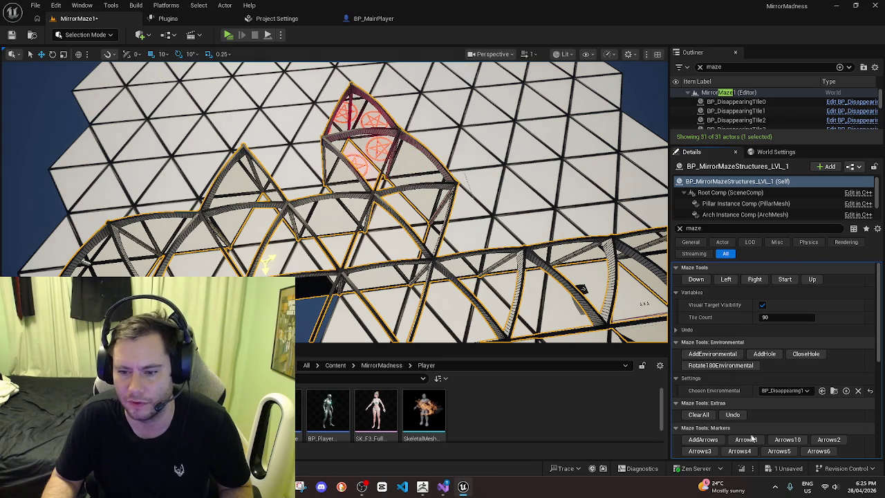
Place arrow markers at the current tile, then add a new row of arches above
left_click(704, 440)
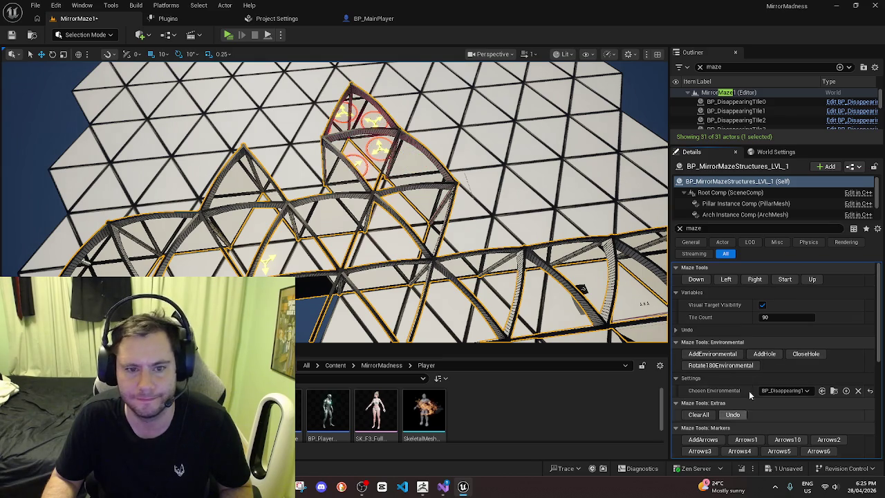
left_click(753, 279)
left_click(752, 280)
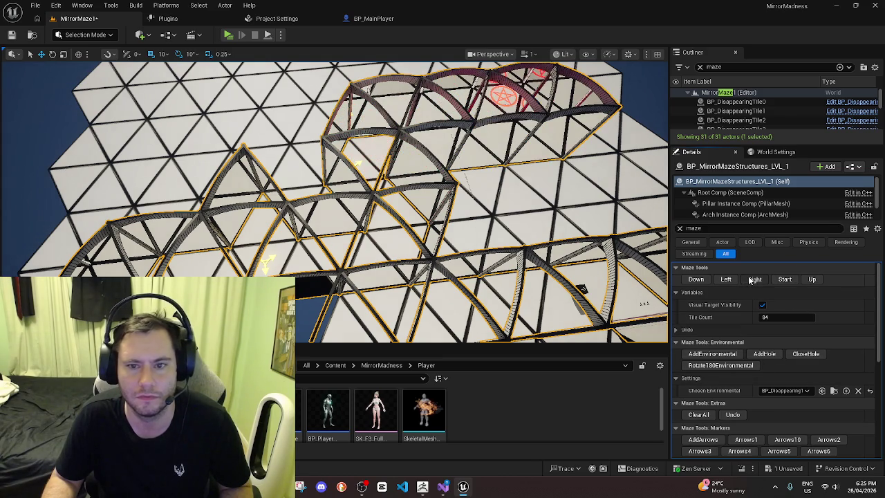
left_click(812, 279)
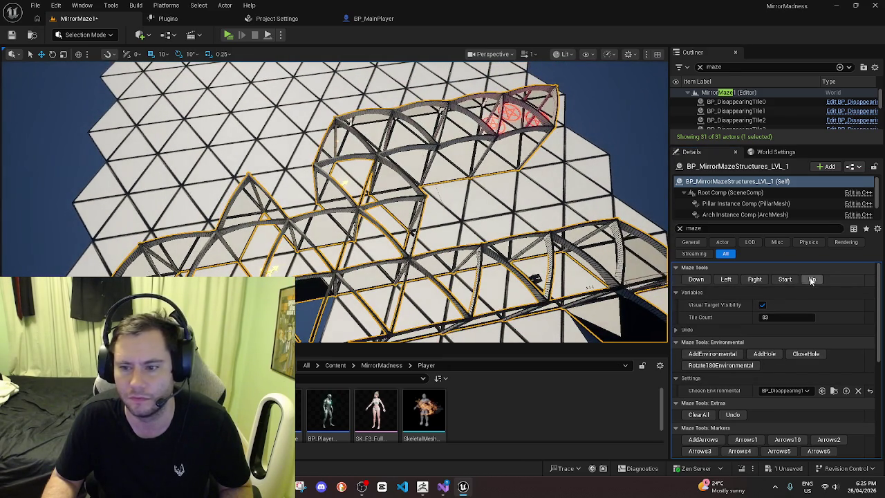
left_click(812, 280)
left_click(814, 279)
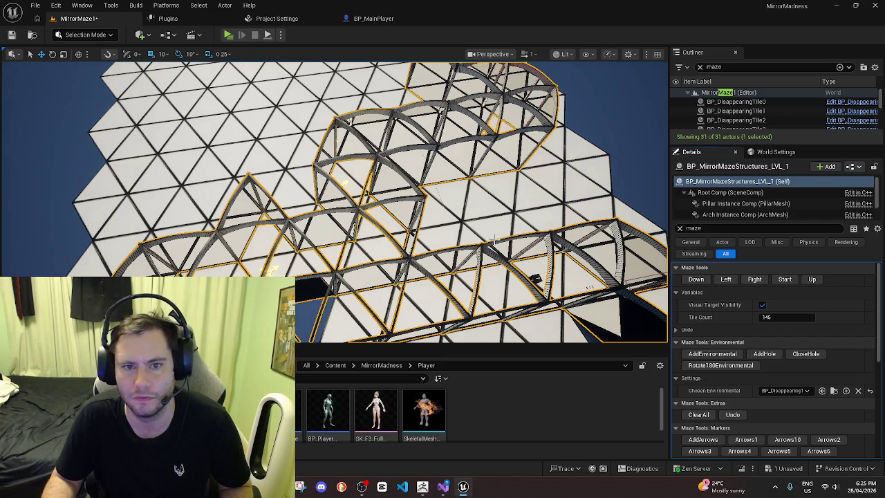
right_click_drag(494, 241, 450, 208)
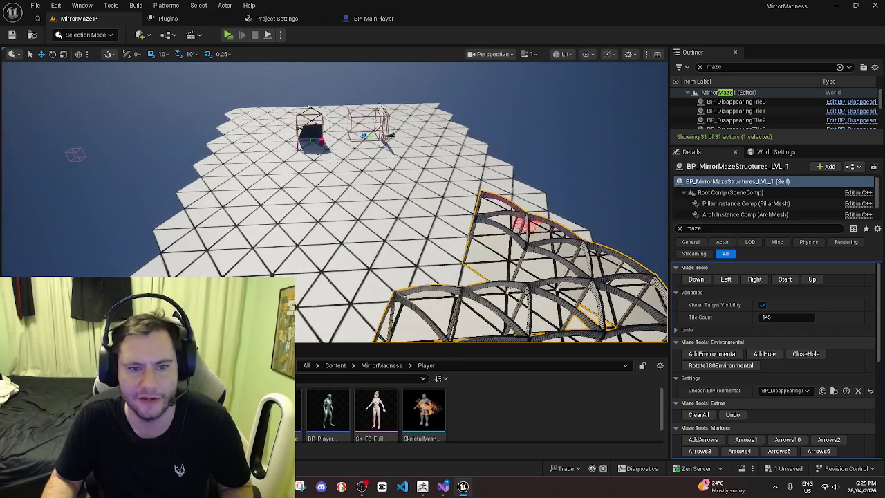
right_click_drag(553, 269, 446, 239)
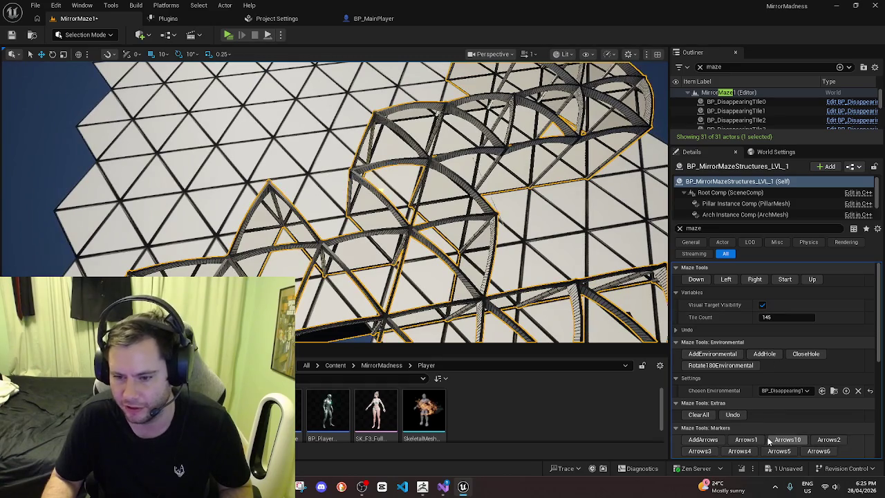
Return the build to an earlier position and extend the maze several tiles upward
left_click(830, 440)
left_click(726, 280)
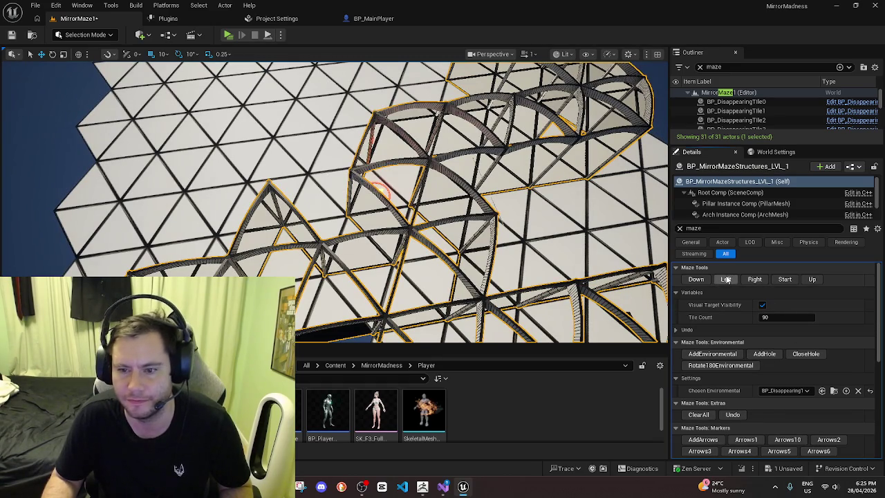
left_click(726, 279)
left_click(726, 280)
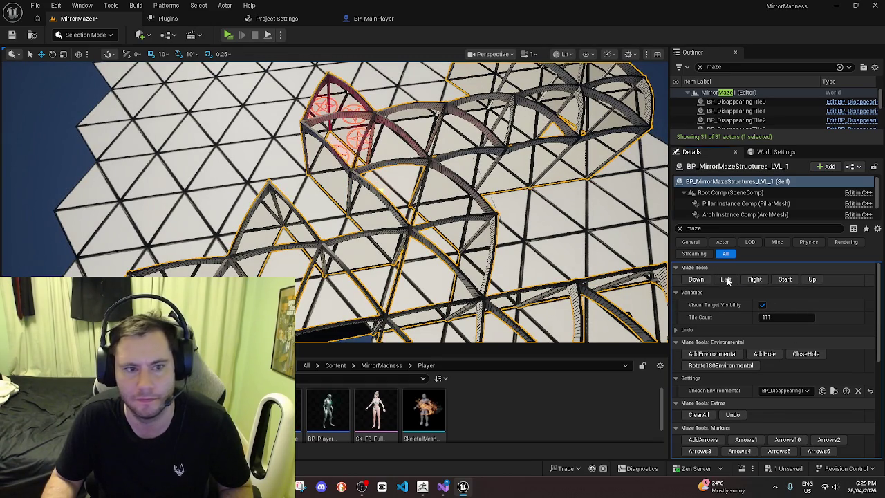
left_click(726, 279)
left_click(726, 280)
left_click(813, 281)
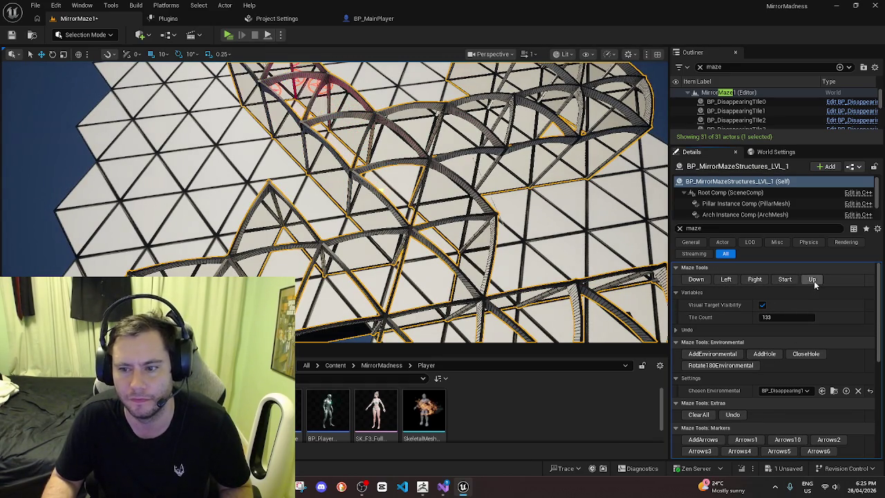
right_click_drag(465, 300, 484, 290)
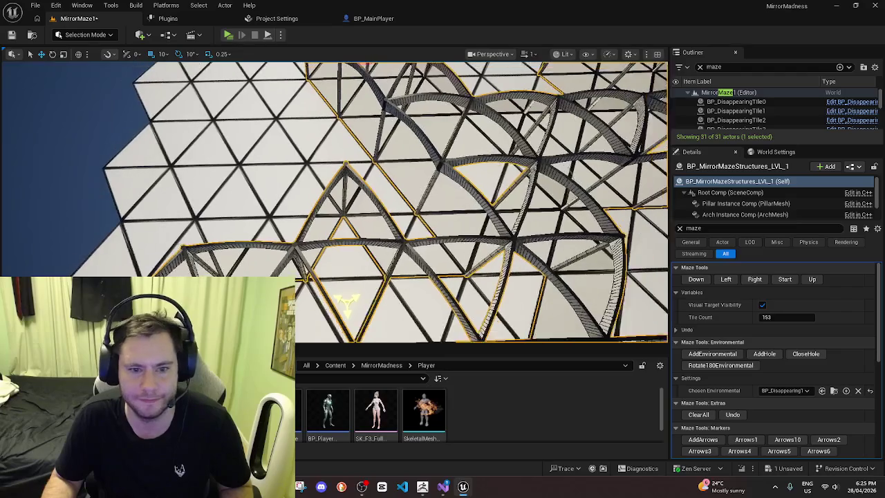
Cut a hole in the maze walls, place an arrow marker, and grow to Tile Count 53
left_click(774, 355)
left_click(741, 441)
scroll(761, 377, "down", 3)
scroll(760, 377, "down", 2)
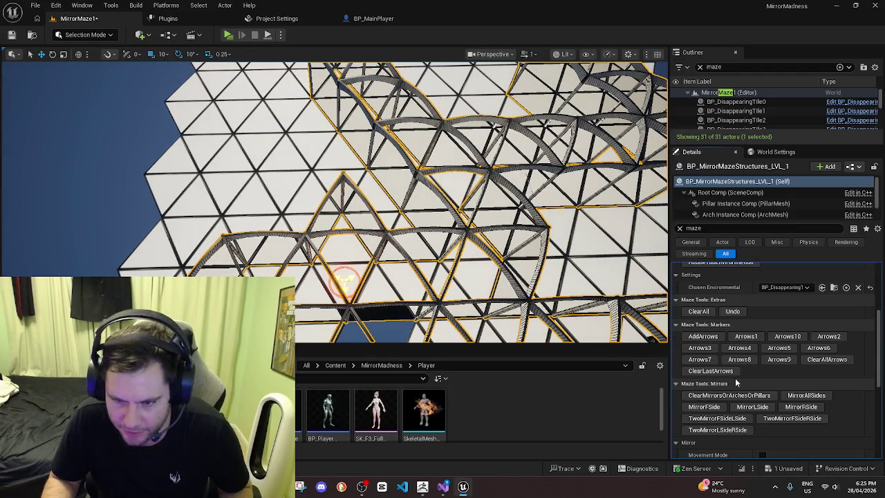
scroll(741, 384, "down", 2)
scroll(761, 393, "down", 1)
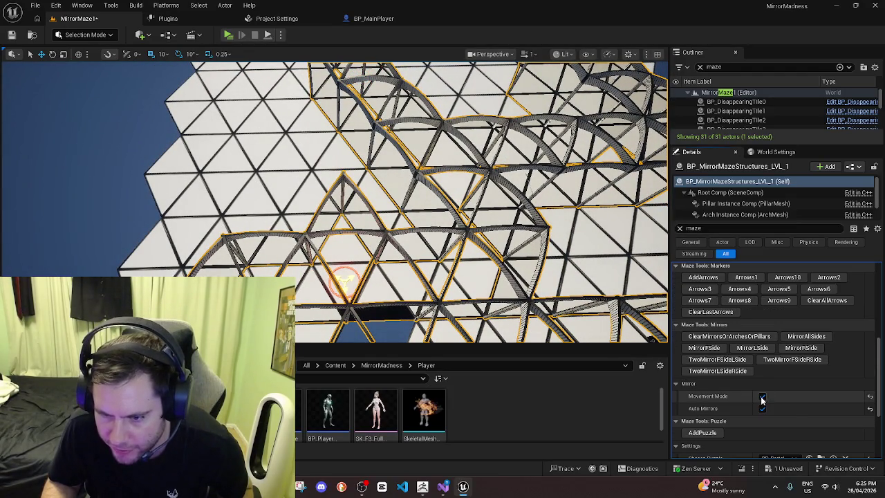
scroll(773, 385, "up", 2)
scroll(768, 366, "up", 4)
scroll(757, 335, "up", 2)
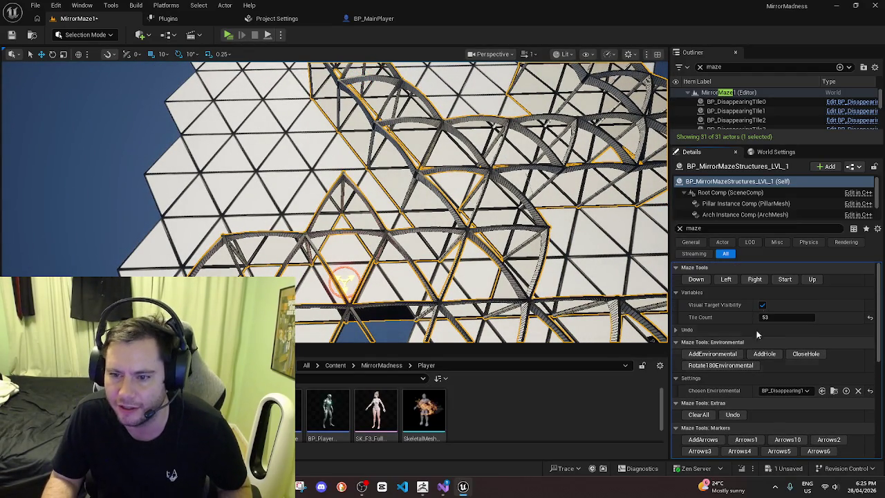
left_click(813, 280)
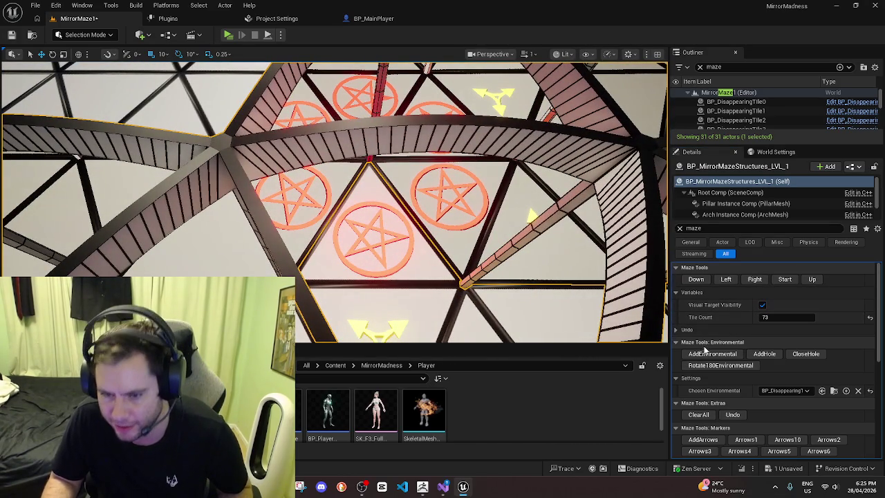
Set Chosen Environmental to BP_GroundTurret_Slicer and add turrets onto every pentagram tile
left_click(805, 391)
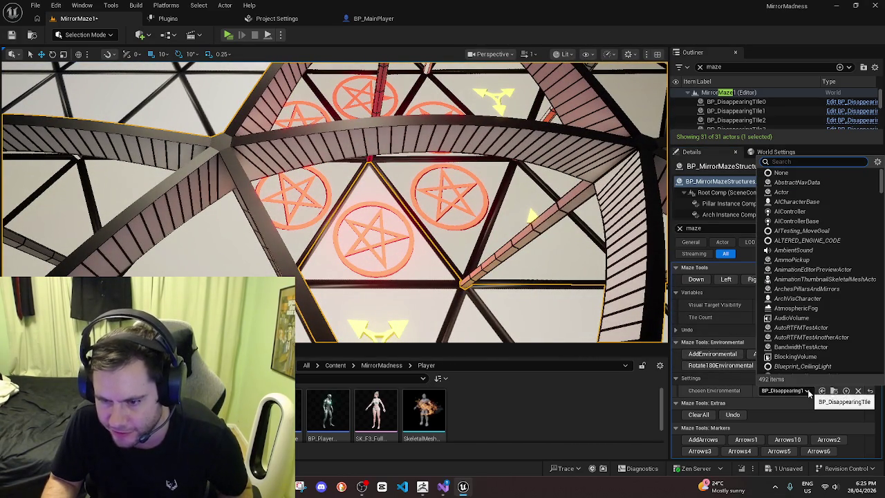
type("turr")
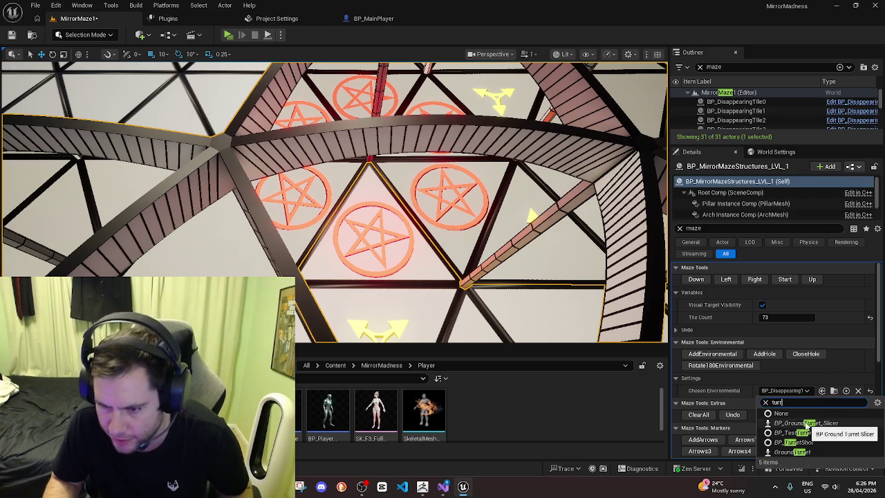
left_click(813, 422)
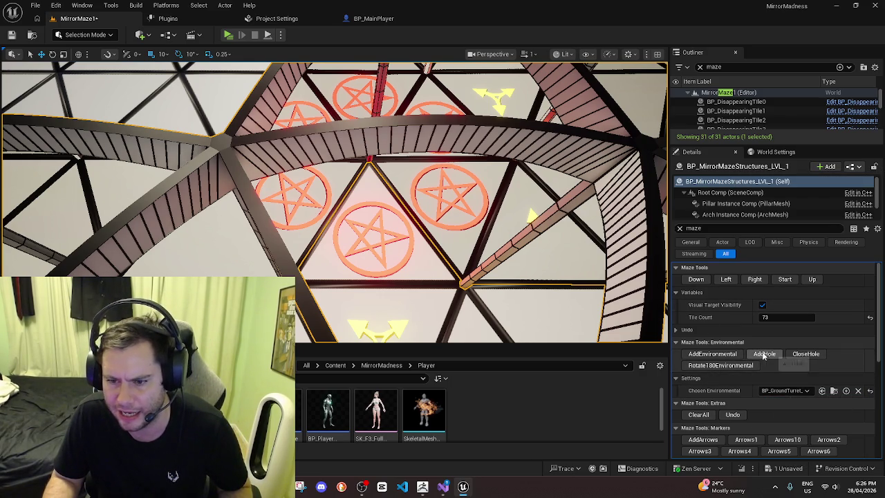
left_click(706, 354)
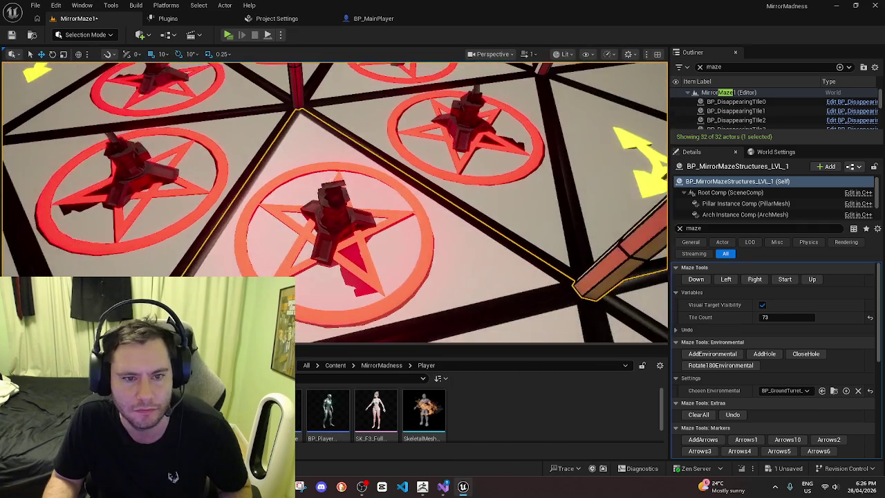
right_click_drag(394, 212, 395, 212)
Rotate the centre pentagram turret 90 degrees about its vertical axis
left_click(394, 212)
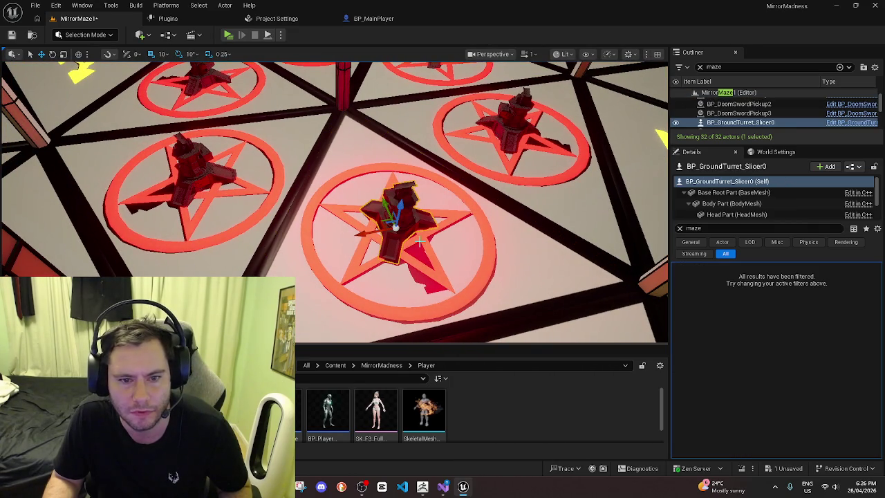
left_click_drag(383, 259, 343, 238)
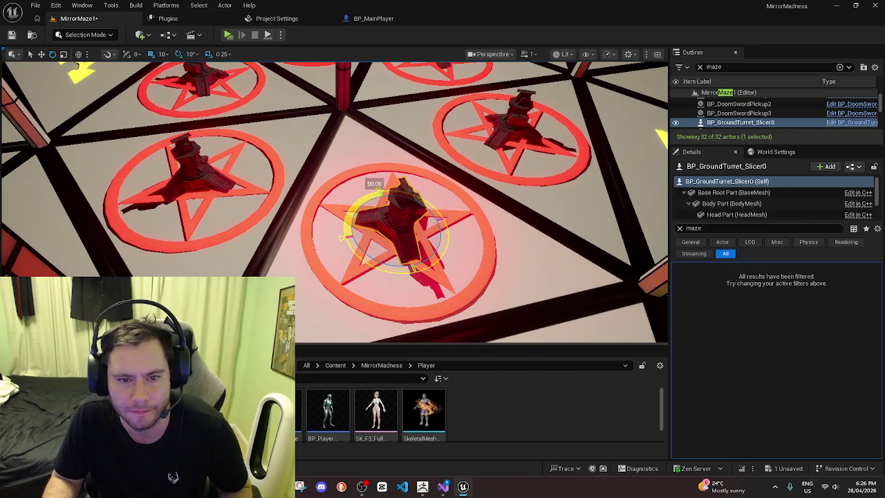
right_click_drag(523, 307, 523, 307)
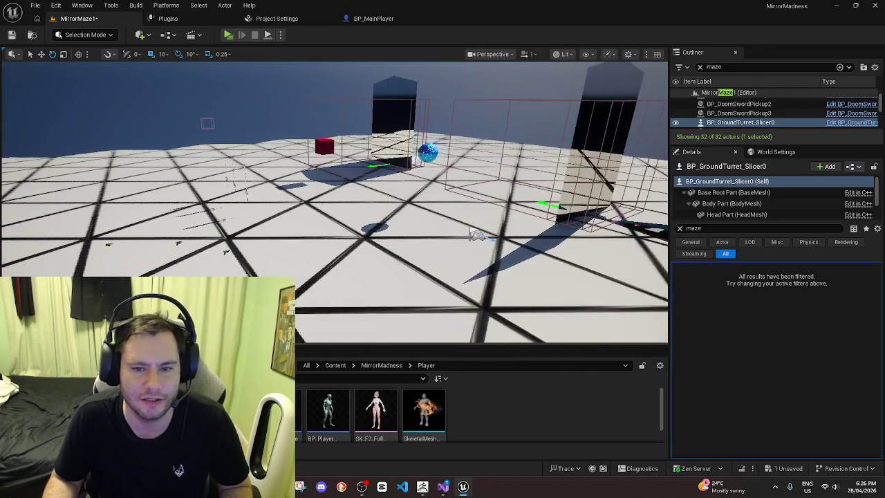
Select the PlayerStart and launch a Play preview of the maze
left_click(459, 235)
right_click_drag(459, 235, 459, 235)
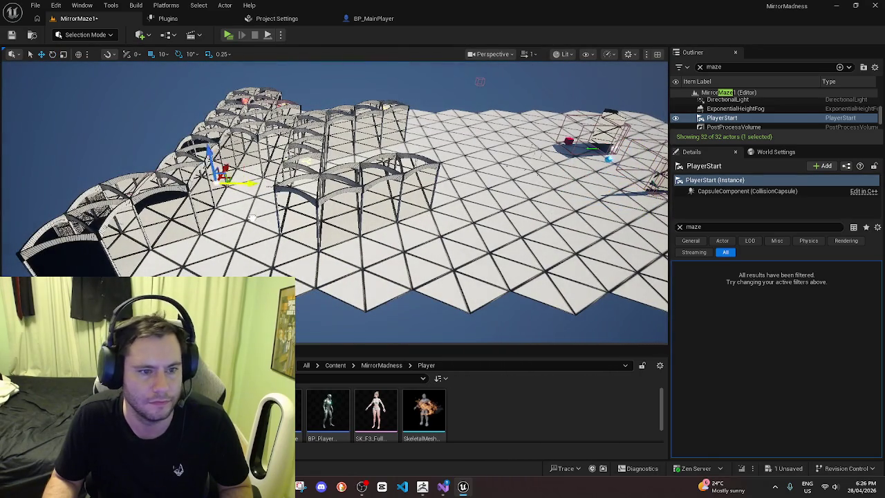
right_click_drag(459, 235, 458, 235)
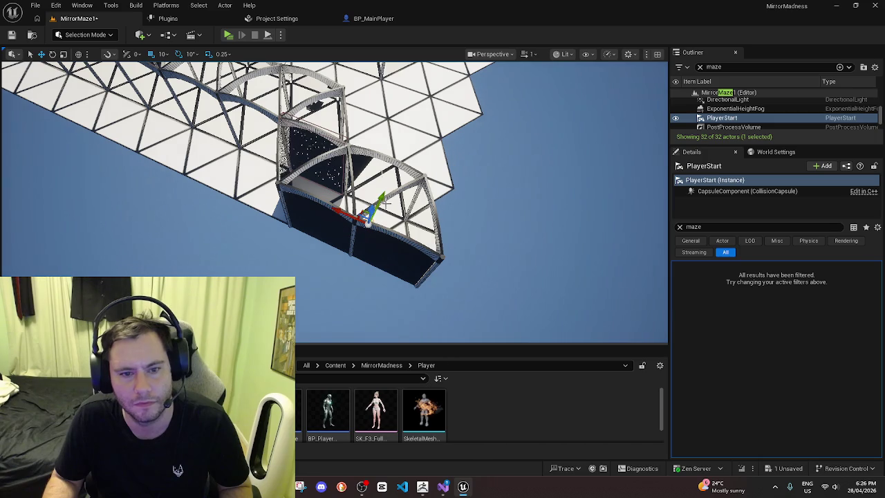
left_click(227, 36)
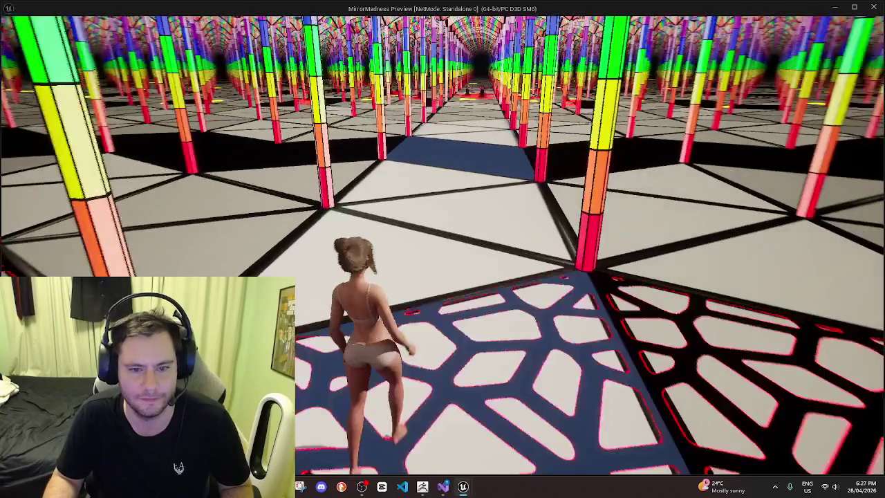
Run the character forward through the maze among the turrets, then stop the play session
key("w")
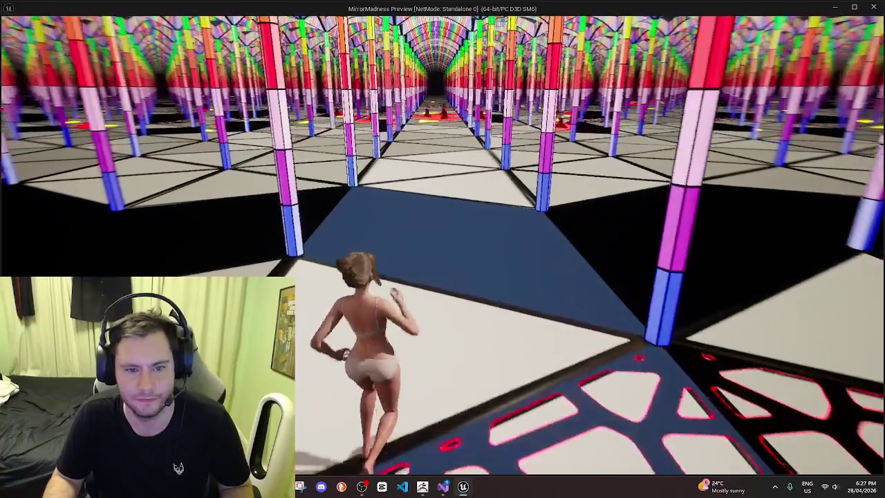
key("w")
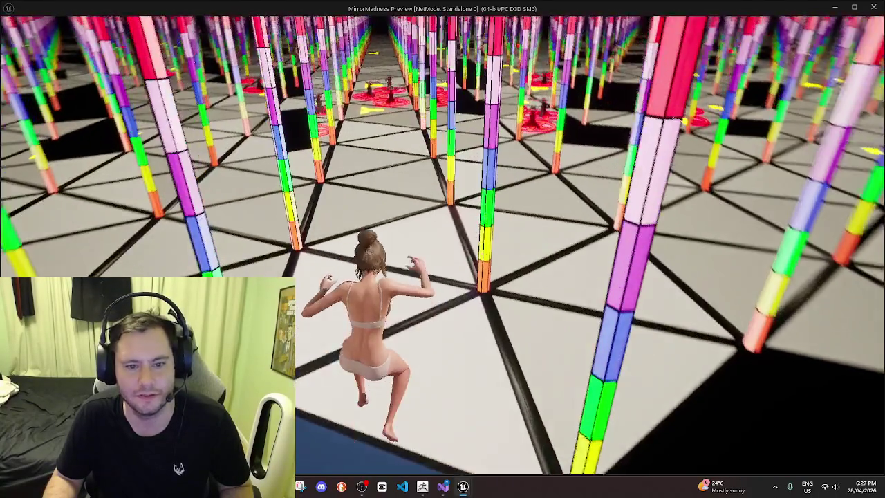
key("w")
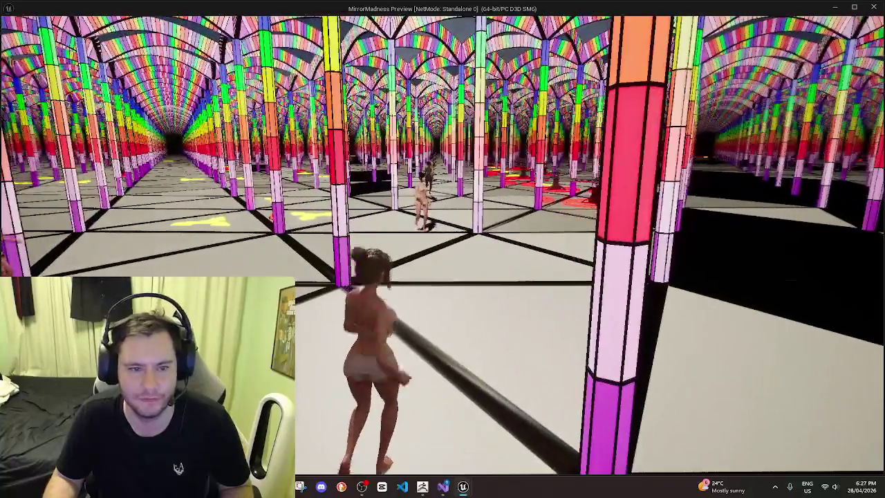
key("w")
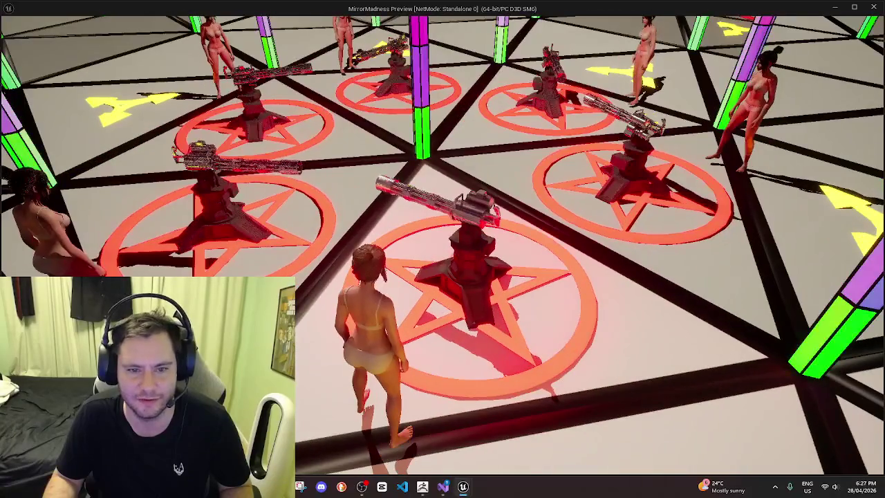
key("w")
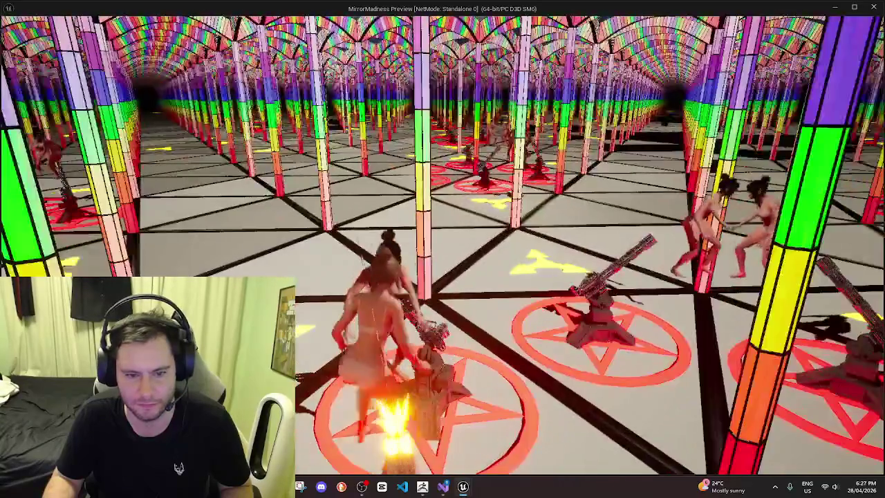
key("Escape")
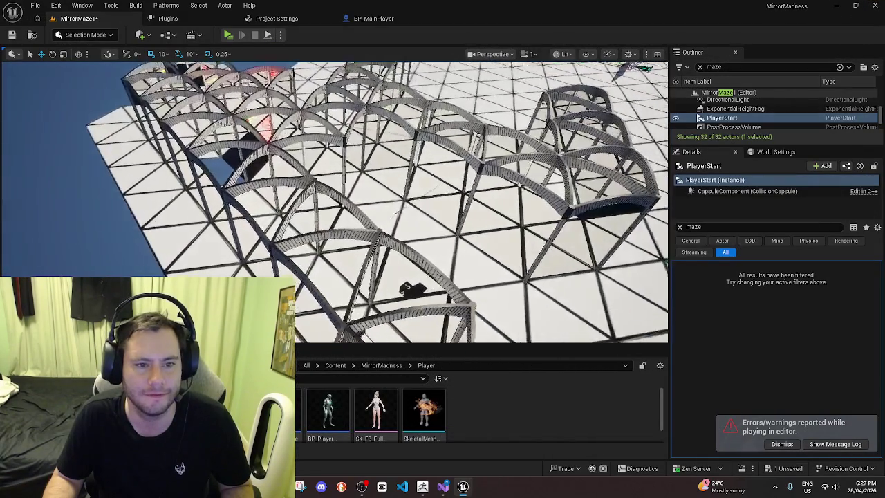
key("f")
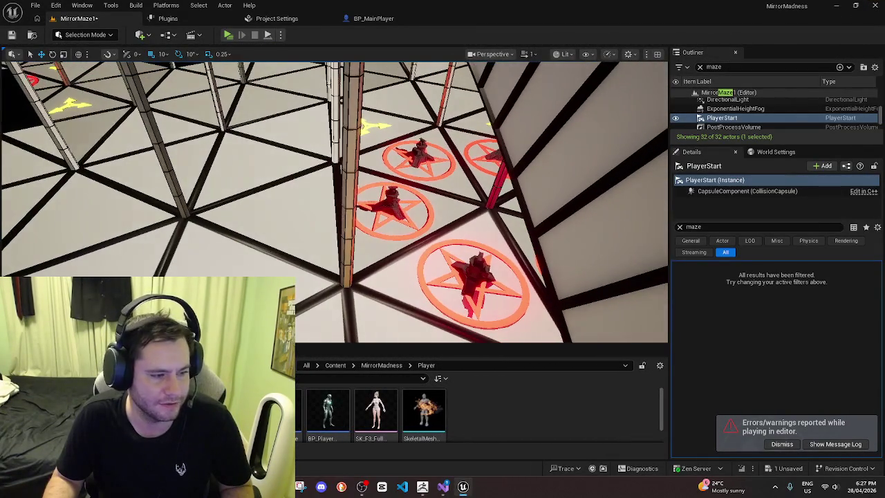
Pan across the pentagram turrets and select one of them
right_click_drag(334, 202, 334, 202)
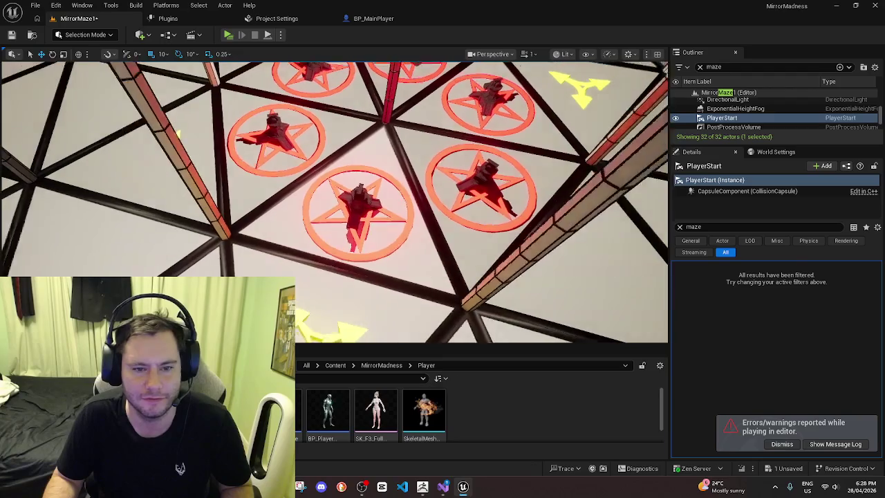
left_click(356, 208)
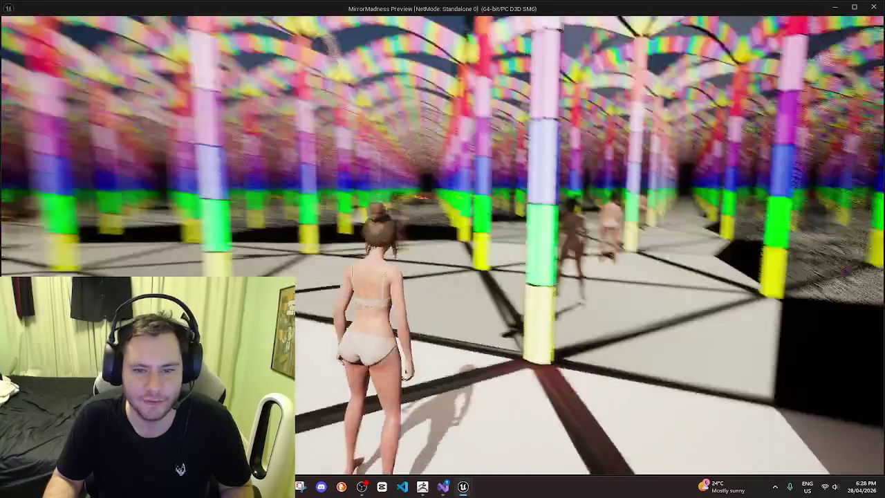
Run the character forward down a new aisle of the MirrorMadness mirror maze
key("w")
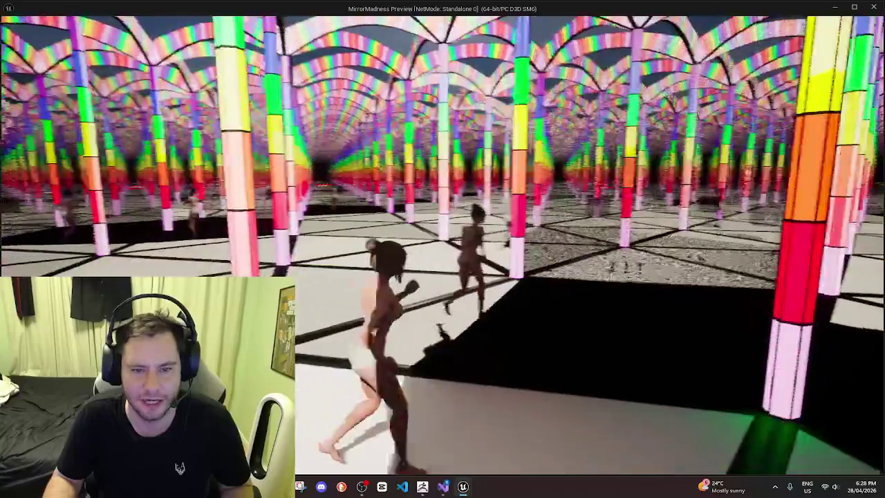
key("w")
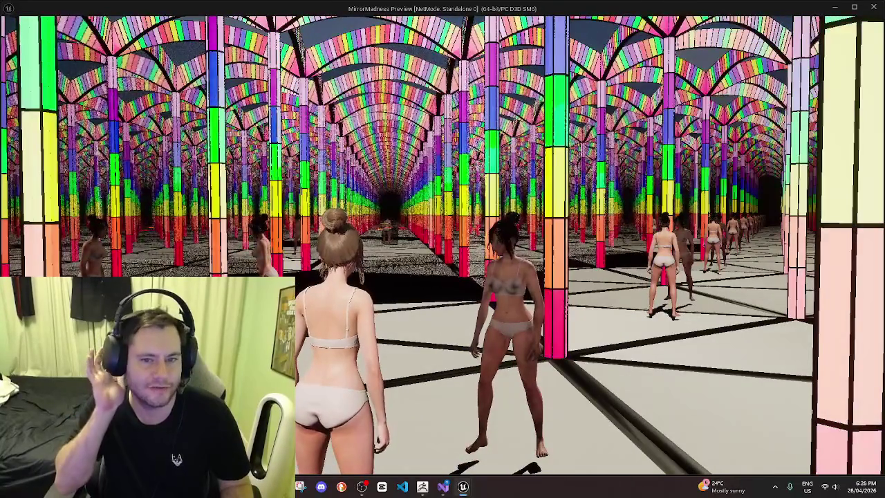
key("w")
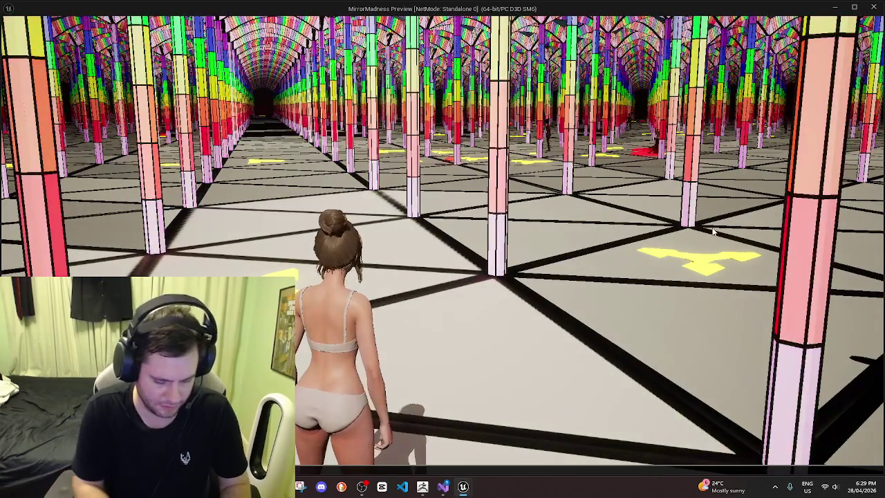
key("grave")
Show the frame-rate readout with 'stat fps', then stop the MirrorMadness Standalone preview
type("stat fps")
key("Return")
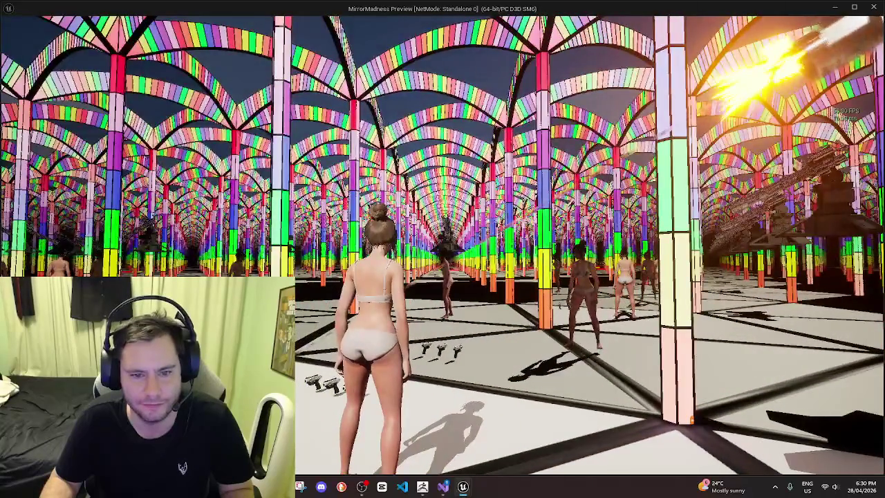
key("Escape")
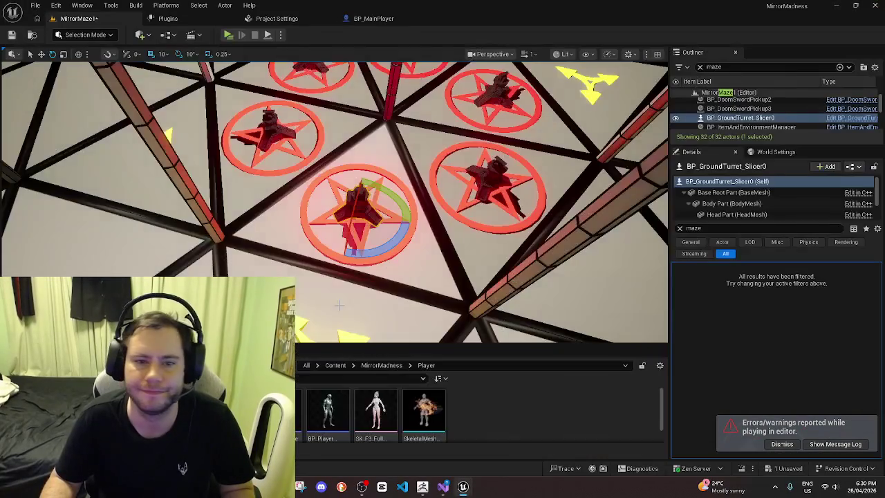
Fly the camera to an overhead view of MirrorMaze1 and save all levels and assets
mouse_move(415, 208)
right_mouse_down()
mouse_move(443, 201)
mouse_move(443, 256)
right_mouse_up()
right_click_drag(49, 185, 49, 186)
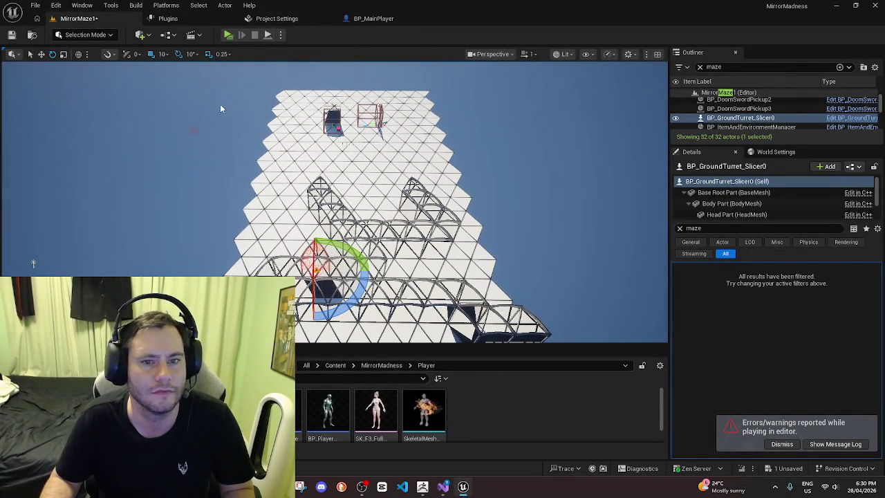
left_click(35, 5)
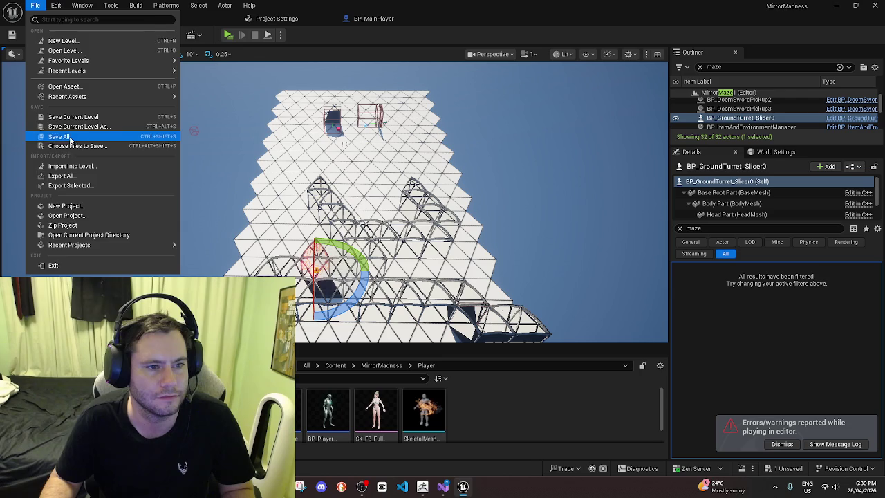
left_click(62, 138)
key("alt+Tab")
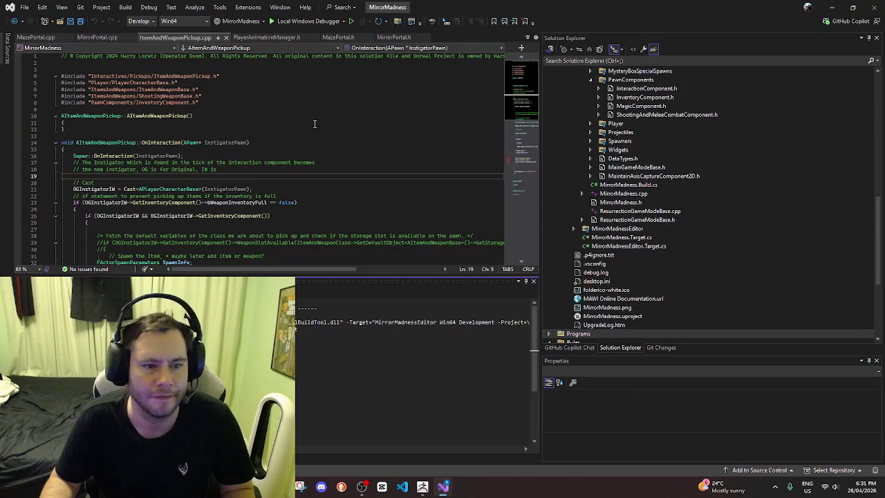
Save ItemAndWeaponPickup.cpp and every other open code file with File > Save All
left_click(32, 9)
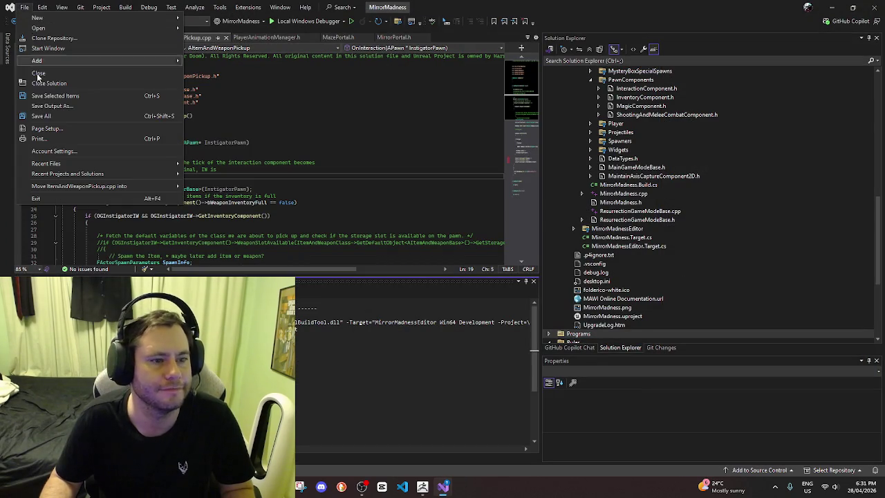
left_click(43, 118)
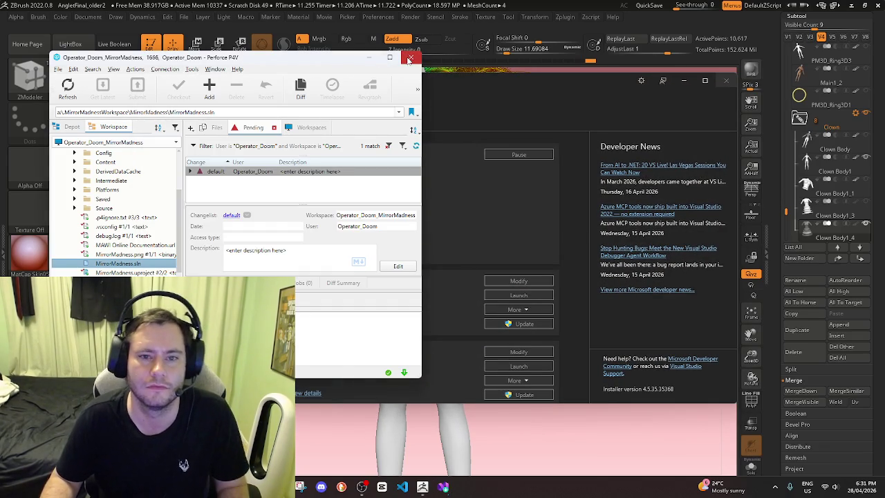
Close the P4V workspace and view the clown's green skirt tier with the PolyF wireframe on
left_click(410, 60)
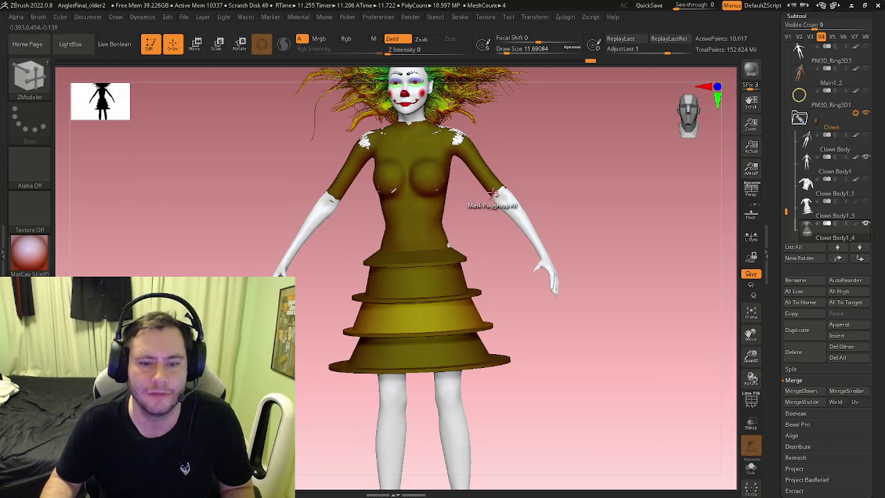
mouse_move(493, 194)
right_mouse_down()
mouse_move(392, 330)
mouse_move(475, 354)
mouse_move(399, 316)
mouse_move(443, 277)
mouse_move(435, 272)
mouse_move(443, 298)
mouse_move(478, 220)
mouse_move(452, 296)
mouse_move(473, 273)
mouse_move(469, 204)
mouse_move(457, 228)
mouse_move(467, 242)
mouse_move(450, 231)
mouse_move(527, 259)
mouse_move(494, 247)
mouse_move(316, 231)
mouse_move(474, 256)
right_mouse_up()
key("shift+f")
key("ctrl")
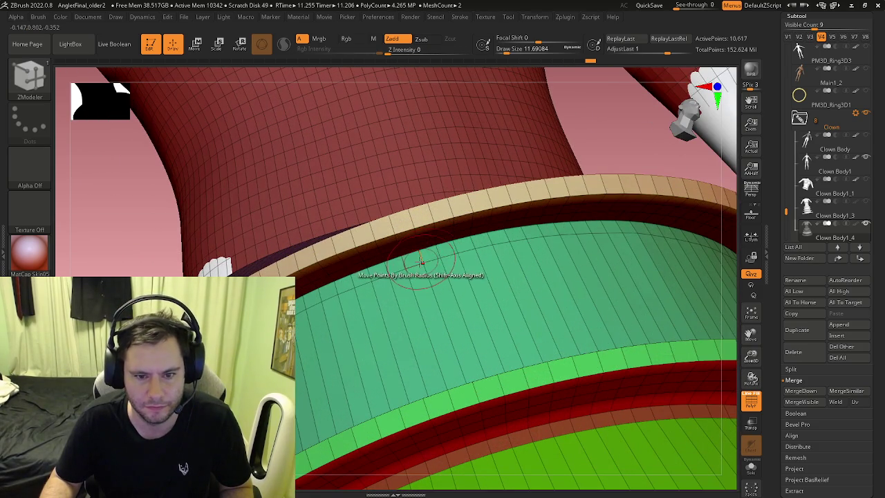
Delete a complete edge loop from the green skirt tier using ZModeler's Delete > EdgeLoop Complete
key("space")
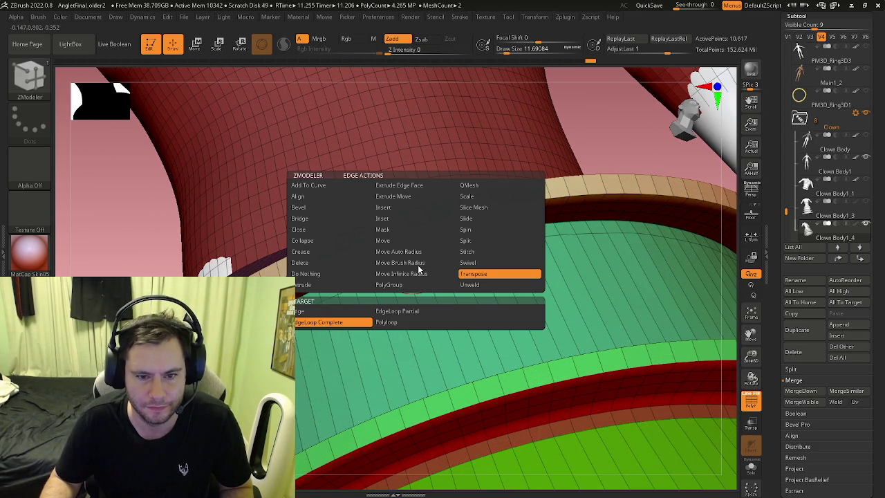
left_click(319, 264)
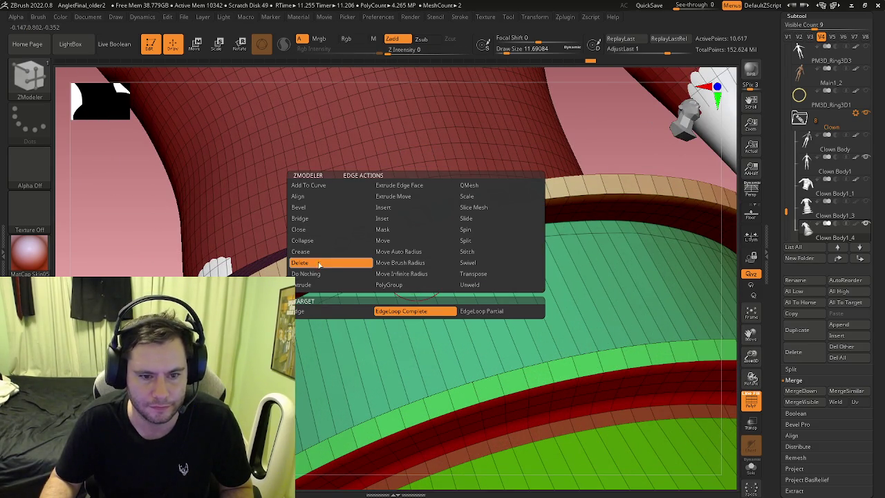
left_click(389, 309)
left_click(417, 265)
left_click_drag(417, 266, 390, 264)
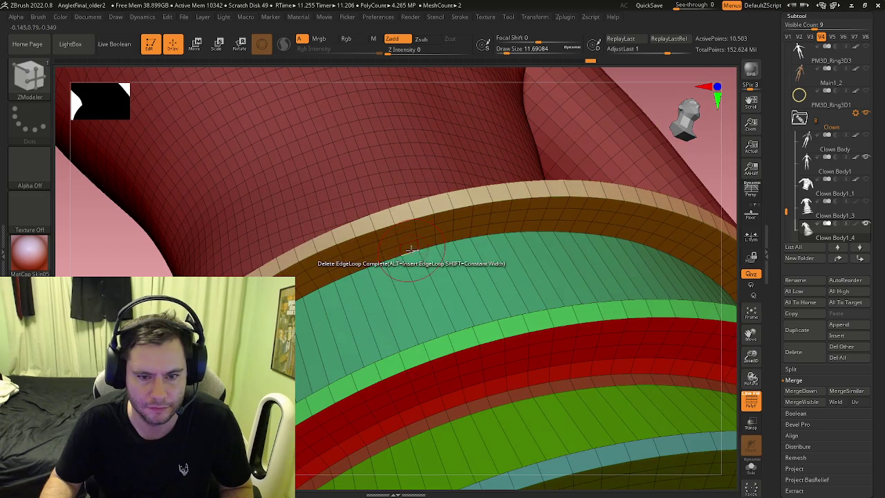
Isolate the top skirt ring's edge loop with ZModeler's Transpose action
key("space")
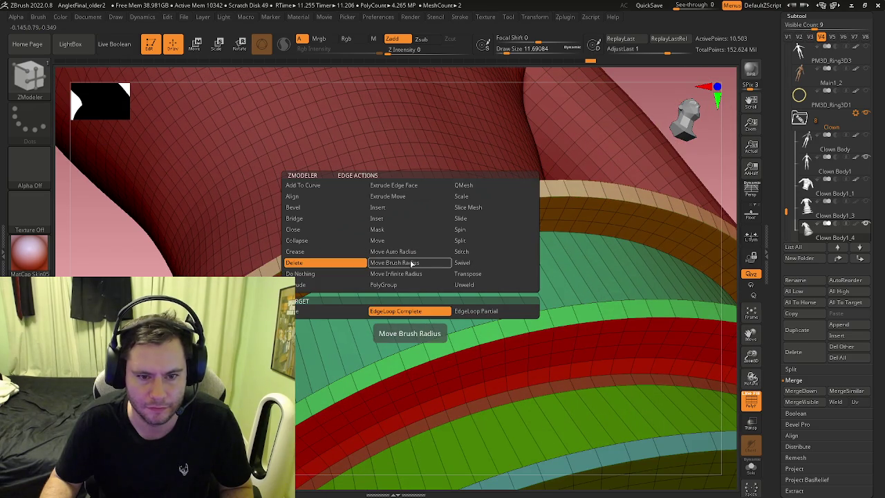
left_click(378, 219)
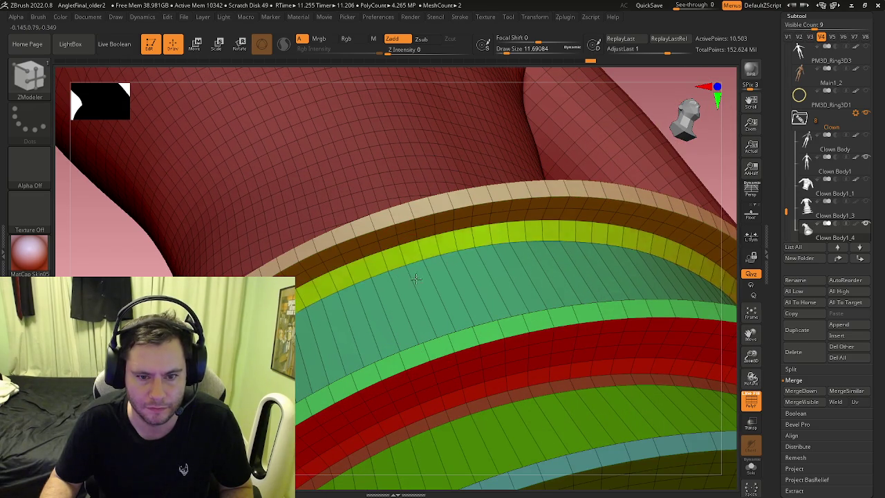
left_click_drag(411, 251, 415, 261)
key("space")
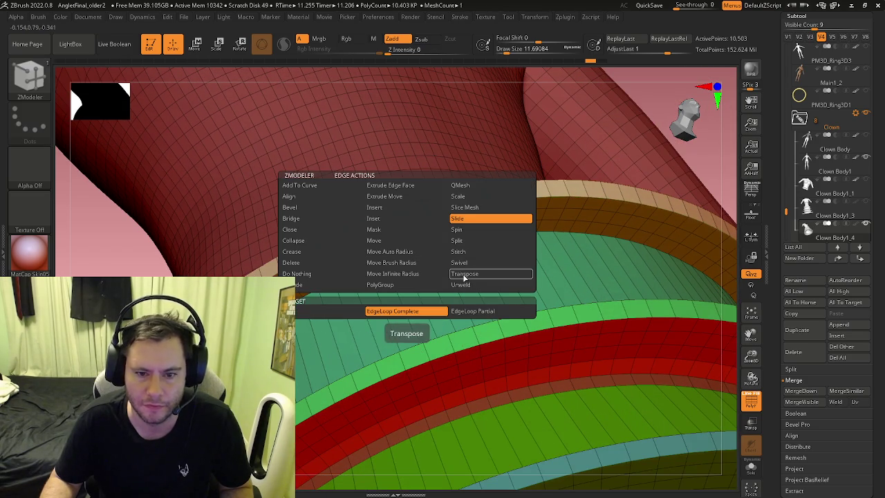
left_click(411, 251)
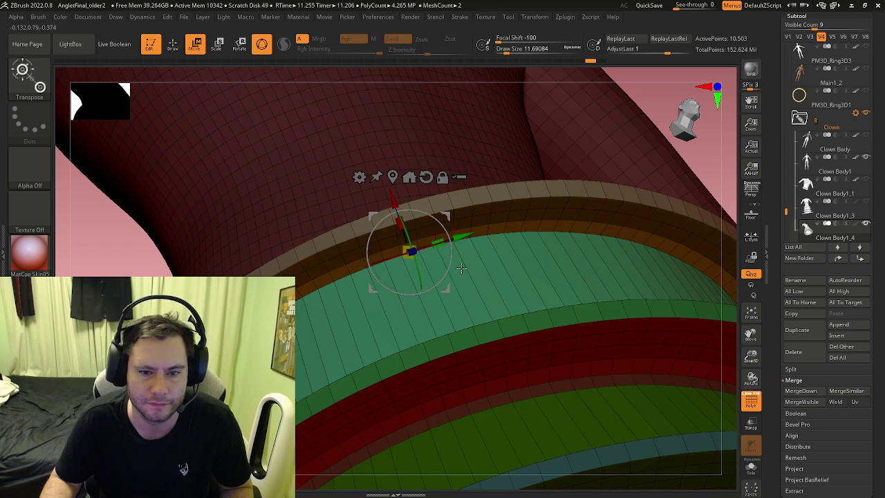
left_click_drag(393, 176, 392, 235)
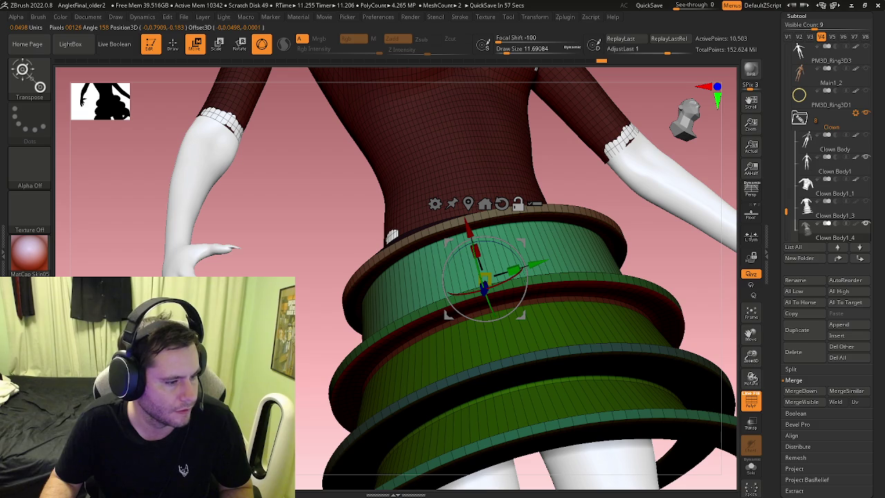
left_click_drag(593, 344, 585, 137)
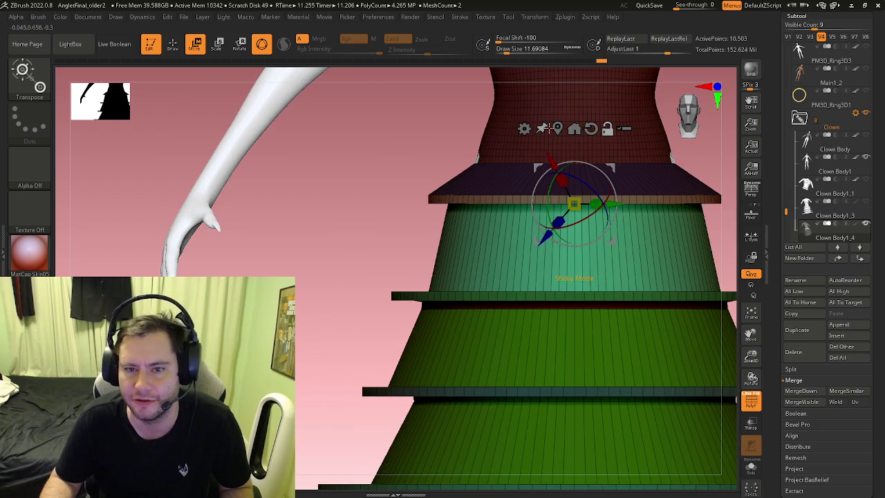
Reset the gizmo to world orientation and scale the top skirt ring slightly smaller
left_click(593, 129)
scroll(581, 166, "up", 1)
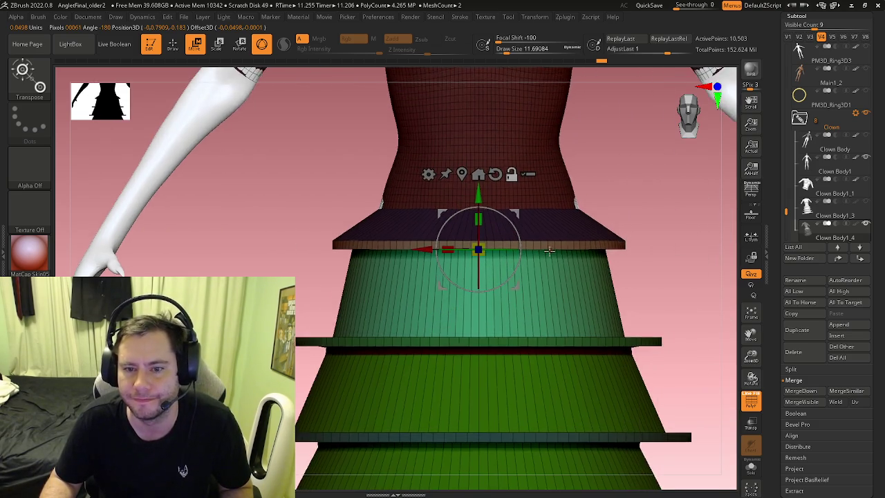
scroll(546, 201, "up", 1)
scroll(522, 225, "up", 1)
left_click_drag(354, 320, 360, 380)
left_click_drag(354, 320, 343, 351)
key("q")
key("b")
key("z")
key("m")
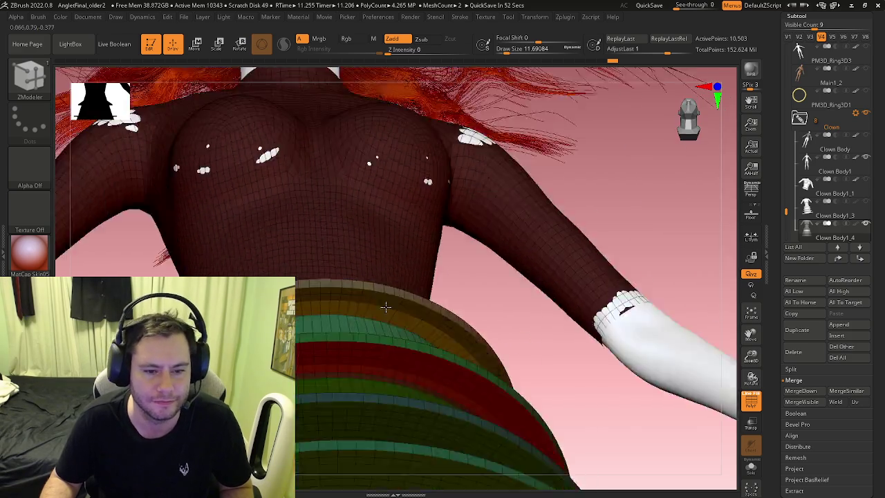
Frame the torso and tiered skirt and change the ZModeler edge action
mouse_move(393, 349)
right_mouse_down()
mouse_move(326, 415)
mouse_move(391, 295)
right_mouse_up()
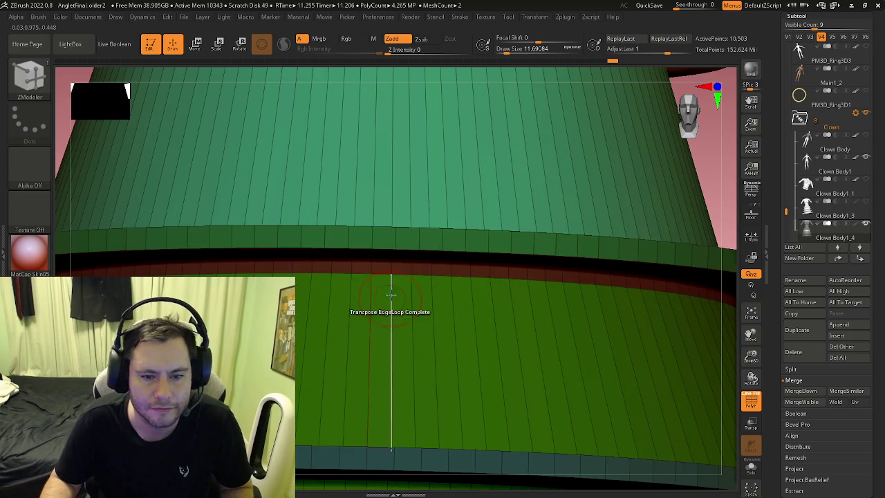
key("space")
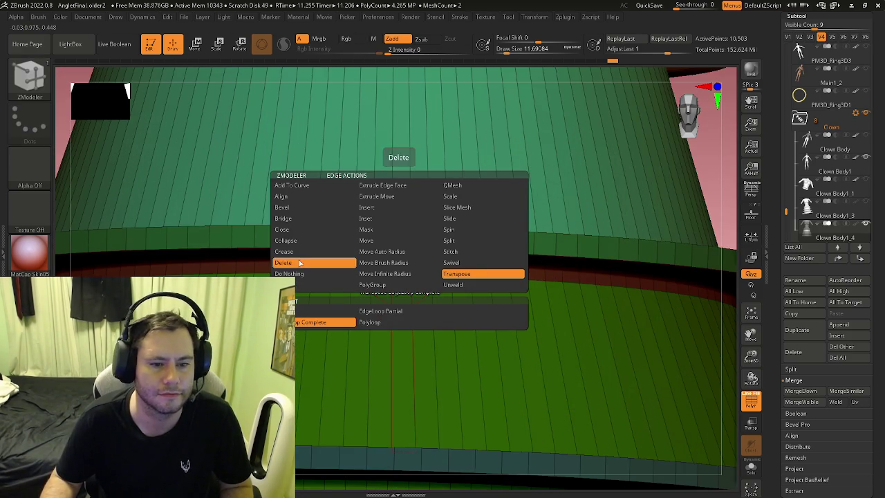
left_click(384, 263)
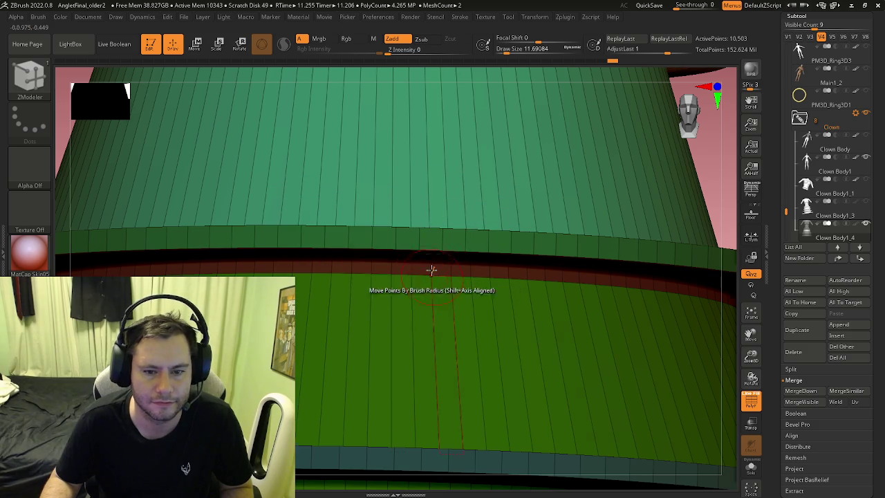
key("space")
Inspect the middle skirt tiers from above and below
right_click_drag(405, 188, 336, 233, "ctrl")
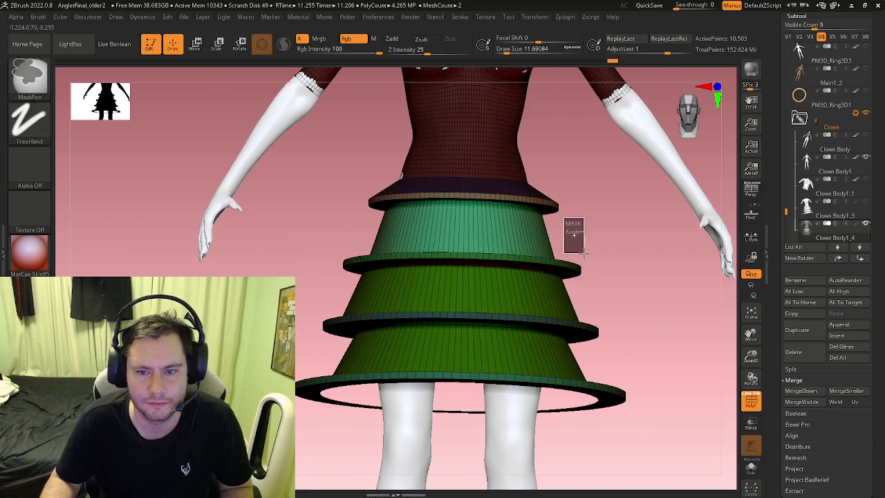
right_click_drag(456, 270, 474, 296, "ctrl")
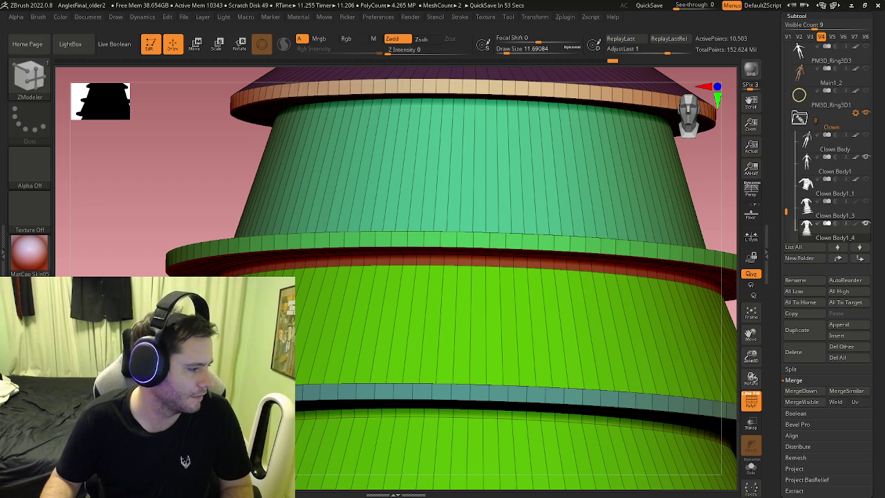
mouse_move(460, 322)
right_mouse_down()
mouse_move(475, 292)
mouse_move(406, 263)
mouse_move(515, 265)
right_mouse_up()
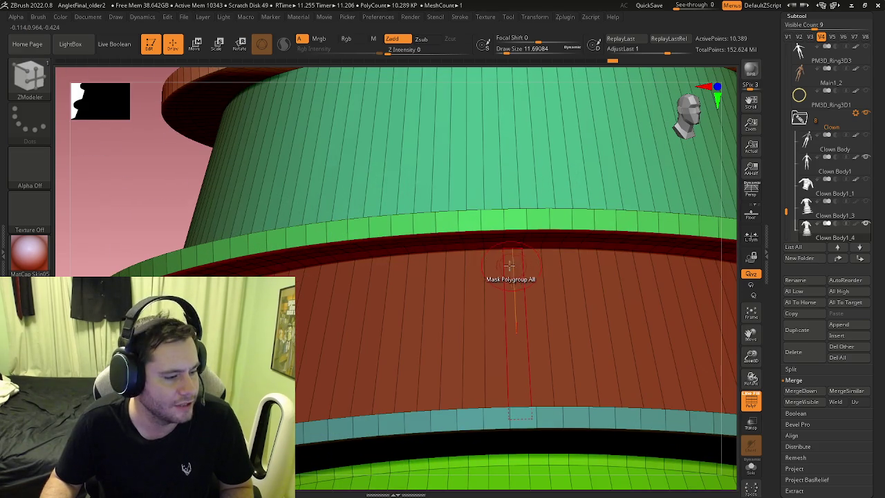
mouse_move(515, 271)
right_mouse_down()
mouse_move(386, 273)
mouse_move(408, 222)
mouse_move(409, 237)
mouse_move(341, 242)
mouse_move(342, 305)
mouse_move(337, 273)
mouse_move(335, 280)
right_mouse_up()
key("ctrl")
mouse_move(386, 263)
right_mouse_down()
mouse_move(409, 292)
mouse_move(379, 250)
mouse_move(375, 260)
right_mouse_up()
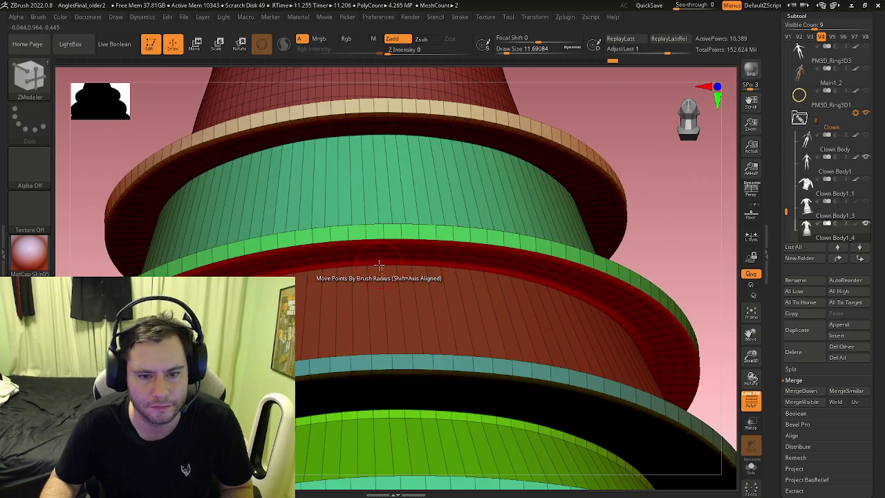
key("space")
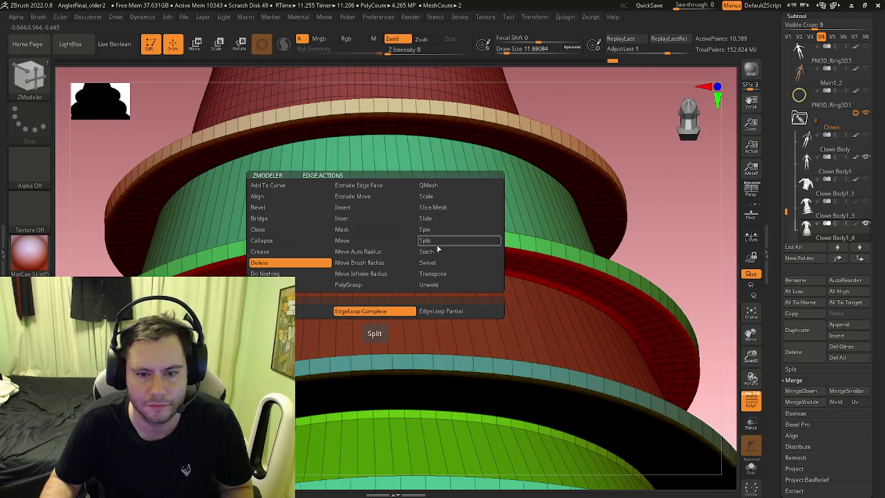
Isolate a skirt edge loop for transforming and inspect the rings from the front and below
right_click_drag(365, 256, 353, 265)
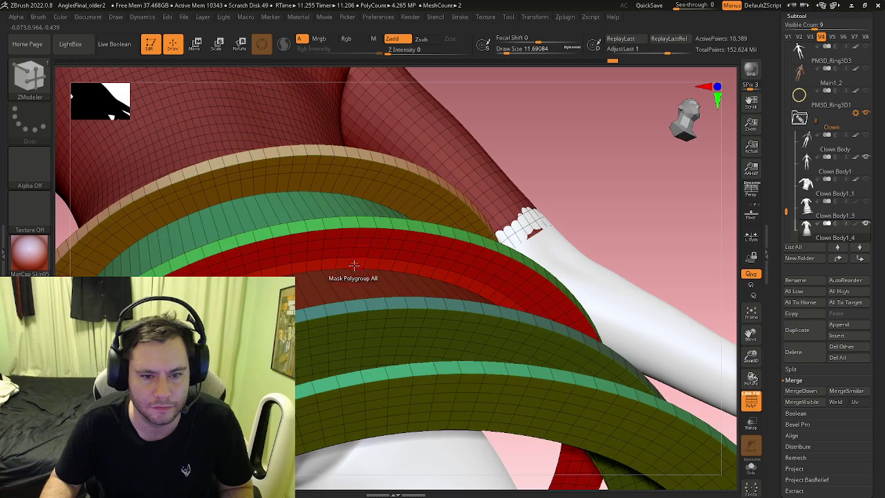
left_click(355, 267)
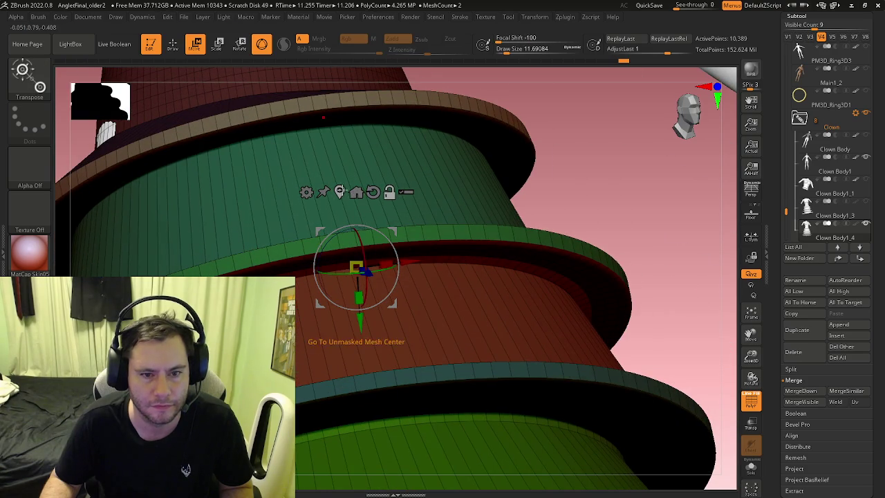
mouse_move(329, 292)
right_mouse_down()
mouse_move(360, 325)
mouse_move(417, 264)
right_mouse_up()
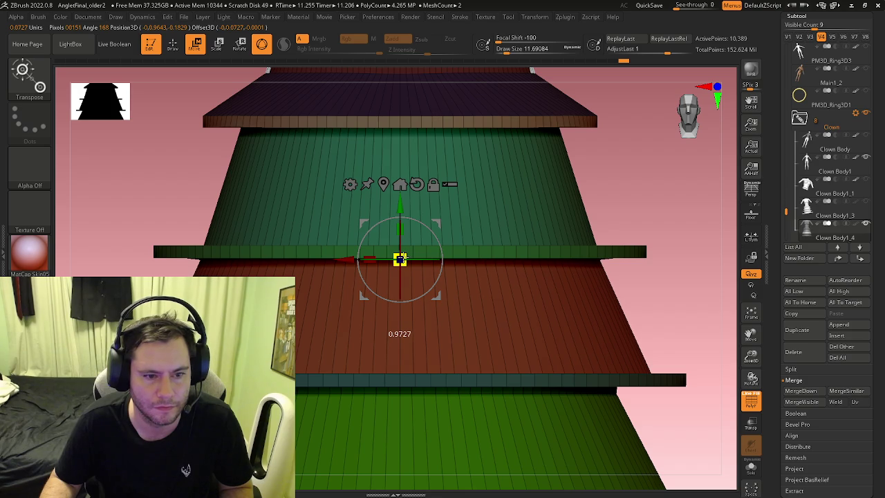
mouse_move(400, 260)
right_mouse_down()
mouse_move(259, 235)
mouse_move(275, 270)
mouse_move(273, 253)
right_mouse_up()
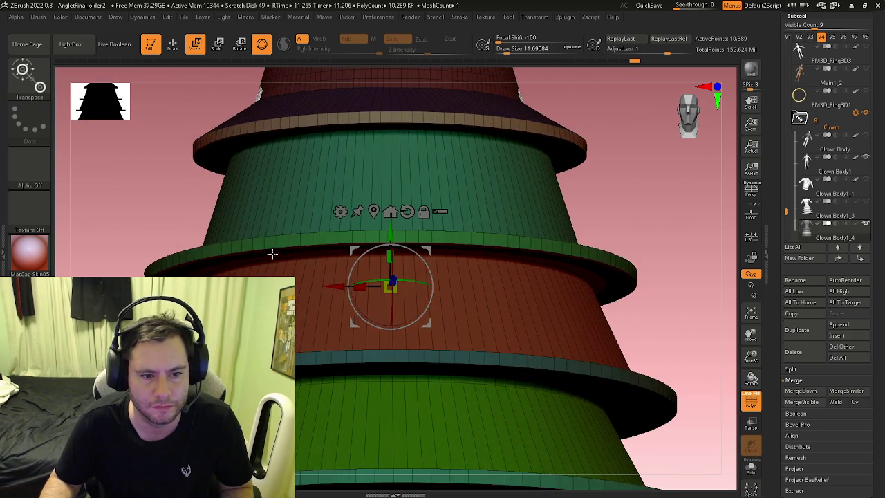
scroll(273, 253, "down", 3)
Mask all but the red middle ring, reset the gizmo, and shrink the ring slightly inward
key("q")
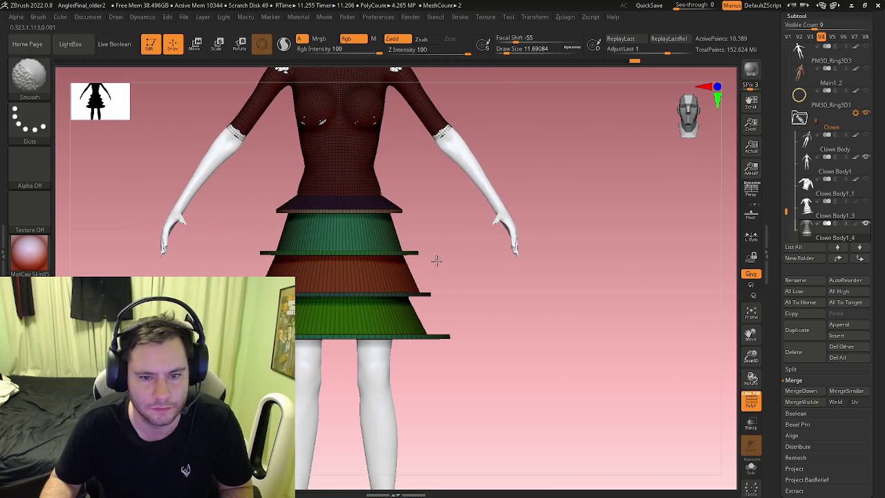
key("b")
key("z")
key("m")
right_click_drag(417, 269, 384, 333)
scroll(373, 311, "up", 5)
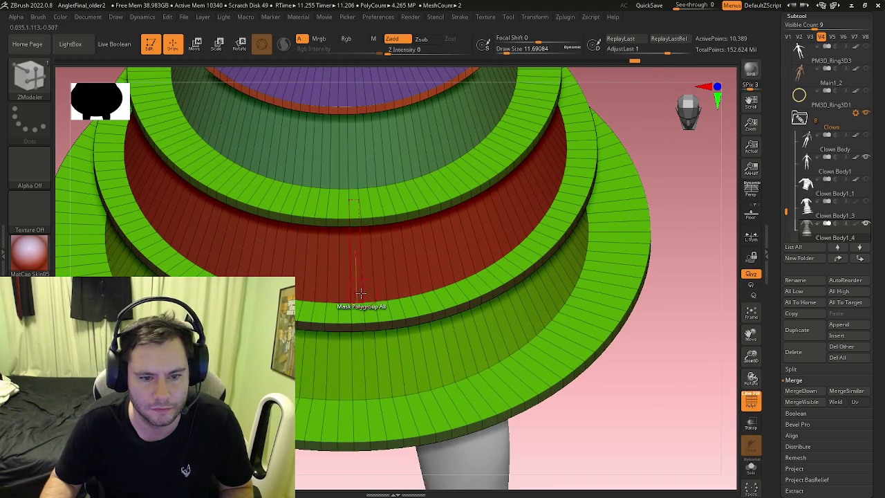
left_click(345, 302)
mouse_move(329, 385)
left_mouse_down("alt")
mouse_move(330, 231)
mouse_move(368, 280)
left_mouse_up("alt")
left_click(361, 74)
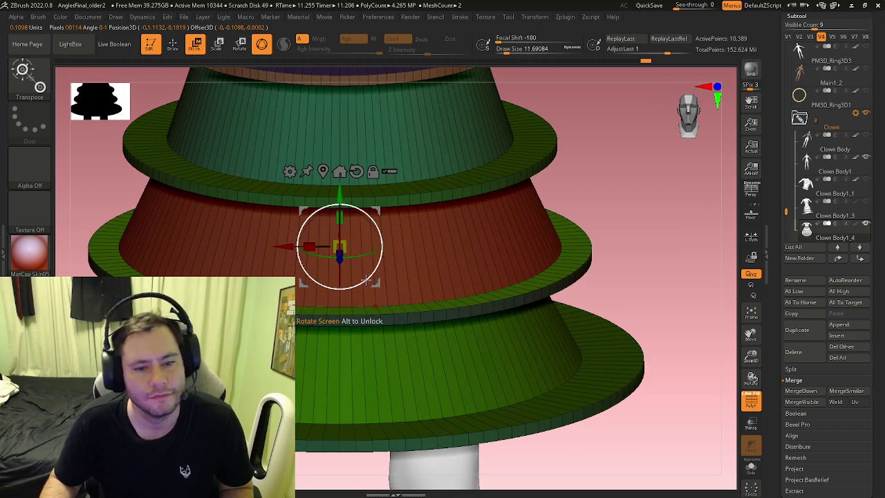
left_click_drag(342, 238, 337, 252)
left_click_drag(468, 262, 389, 217)
mouse_move(448, 227)
left_mouse_down()
mouse_move(500, 235)
mouse_move(443, 217)
mouse_move(487, 280)
mouse_move(494, 247)
left_mouse_up()
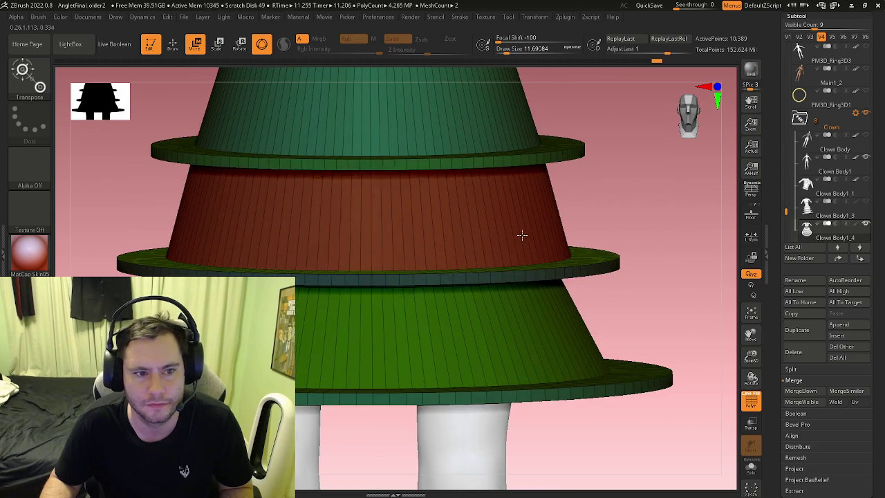
Recentre and reset the gizmo on the upper green tier and shrink it slightly
key("q")
key("f")
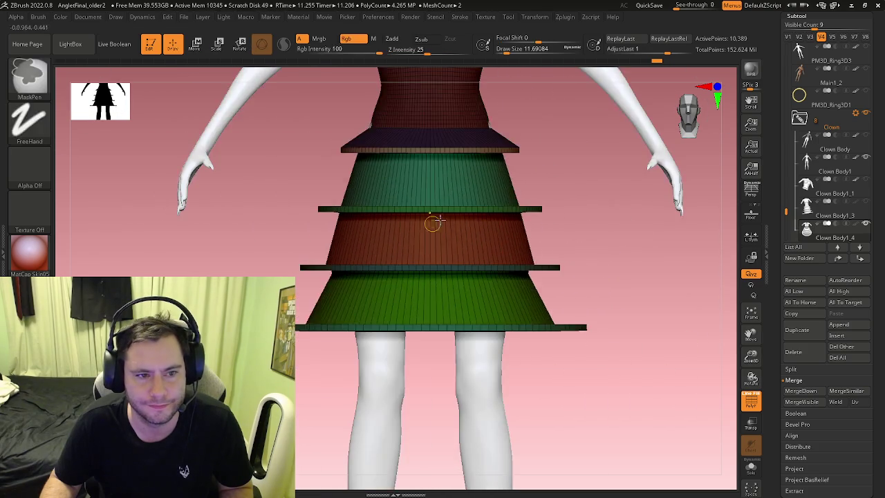
left_click_drag(431, 223, 450, 267)
key("b")
key("z")
key("m")
mouse_move(584, 178)
left_mouse_down()
mouse_move(567, 235)
mouse_move(500, 258)
left_mouse_up()
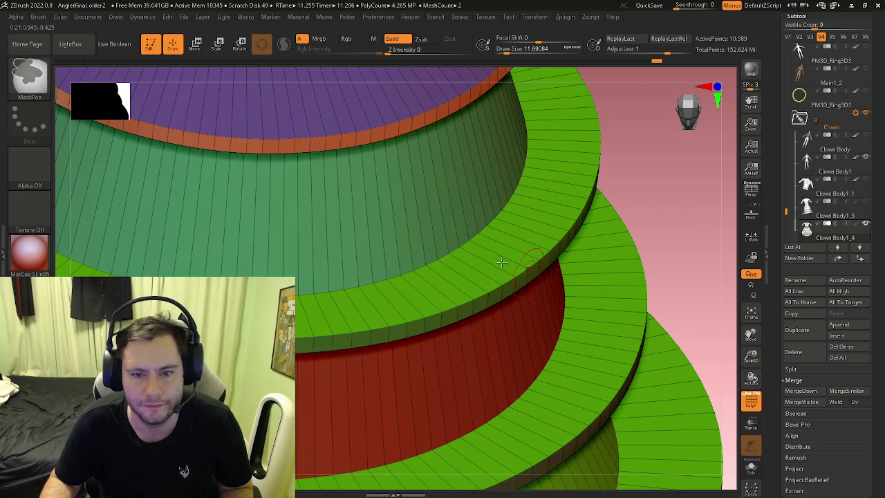
key("w")
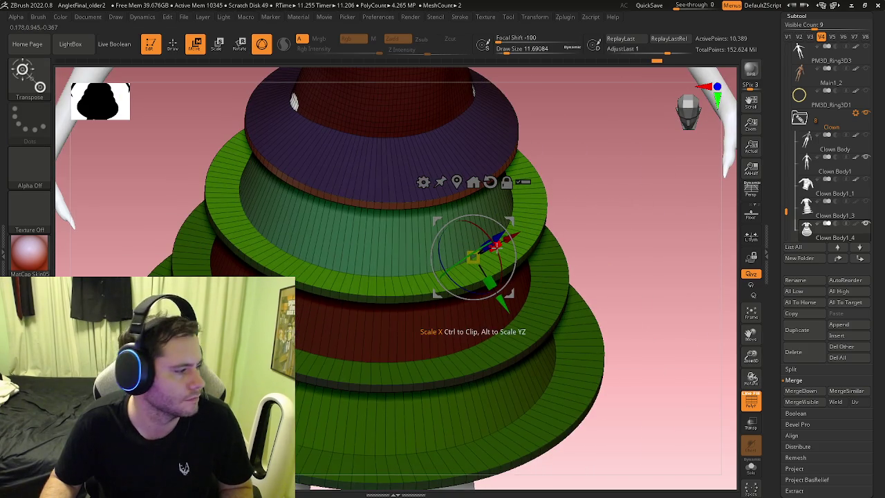
left_click_drag(450, 235, 453, 191, "shift")
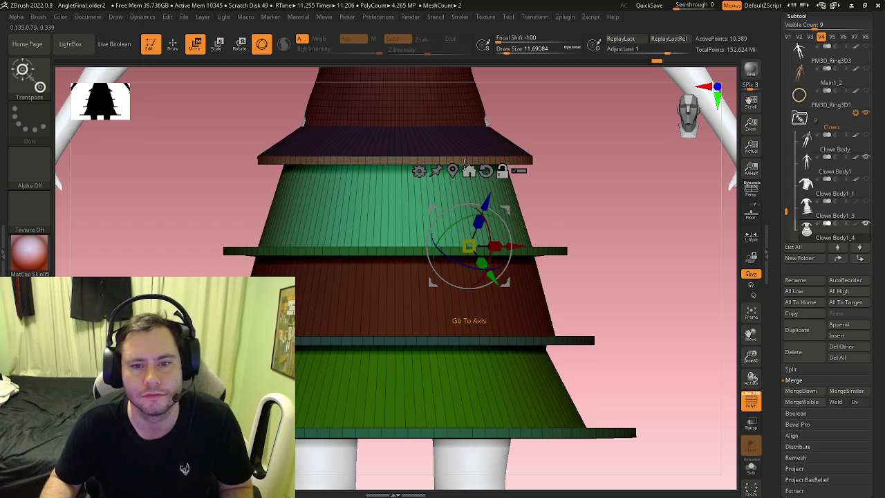
left_click(464, 166)
left_click(424, 170)
mouse_move(426, 172)
left_mouse_down()
mouse_move(430, 229)
mouse_move(397, 195)
left_mouse_up()
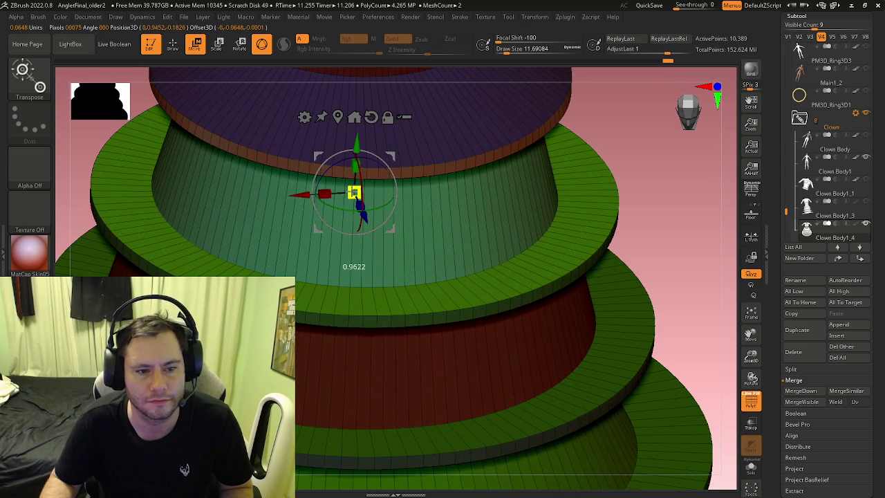
left_click_drag(471, 208, 526, 290, "shift")
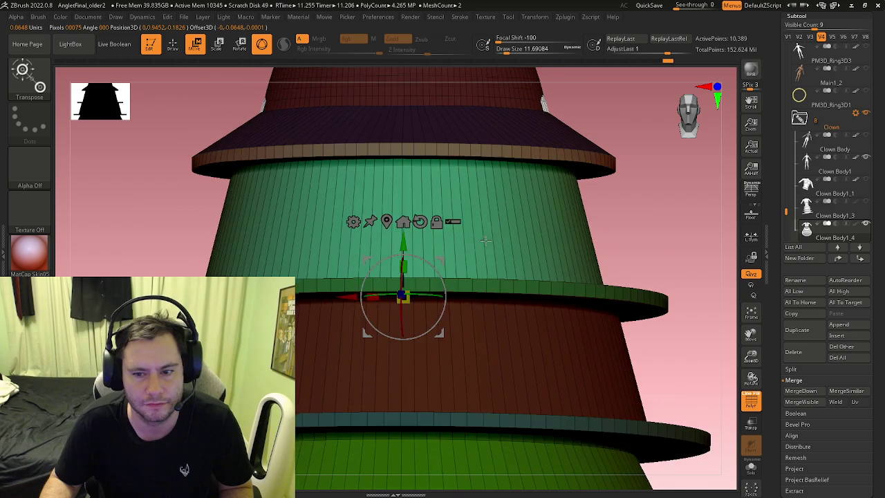
Recentre the gizmo and scale the green rim down to about 0.9644
key("b")
key("z")
key("m")
left_click_drag(547, 325, 524, 297)
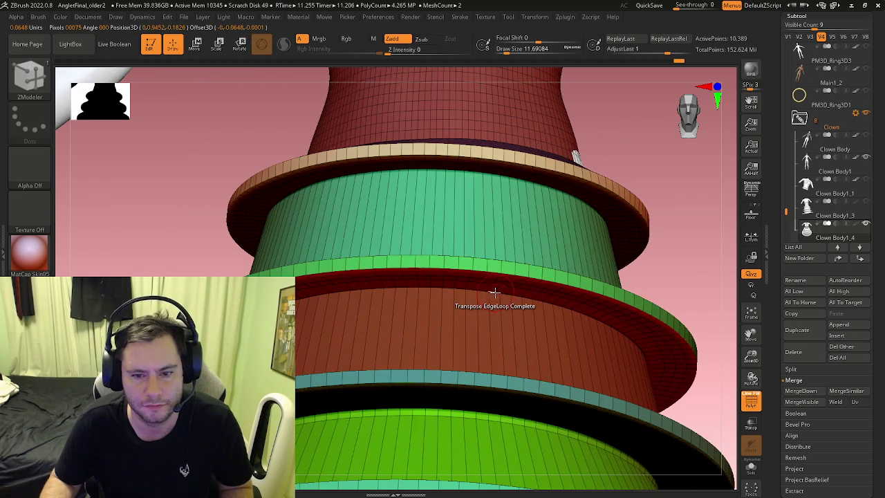
key("w")
left_click(477, 217)
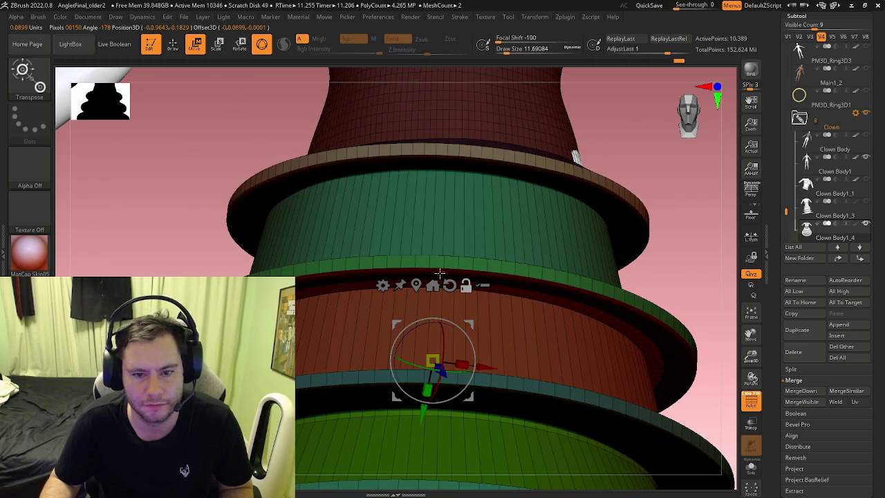
left_click_drag(486, 297, 401, 279, "shift")
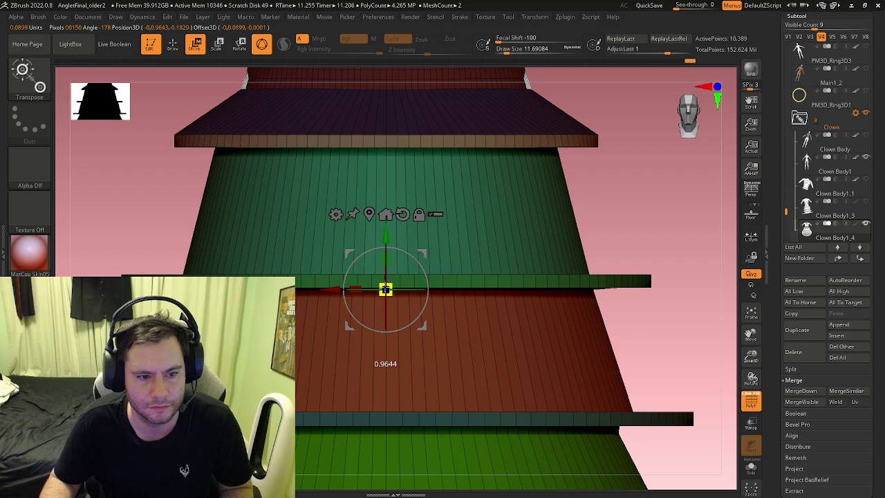
key("f")
key("q")
mouse_move(373, 304)
right_mouse_down()
mouse_move(363, 369)
mouse_move(385, 346)
right_mouse_up()
mouse_move(668, 256)
right_mouse_down("ctrl")
mouse_move(519, 417)
mouse_move(453, 387)
right_mouse_up("ctrl")
key("space")
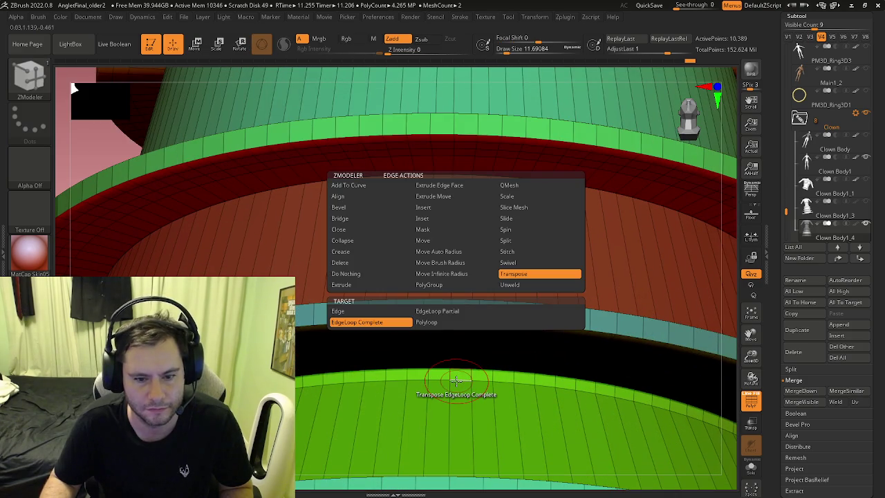
Transpose the lowest green tier's complete edge loop and scale it up to about 1.0726
left_click(370, 263)
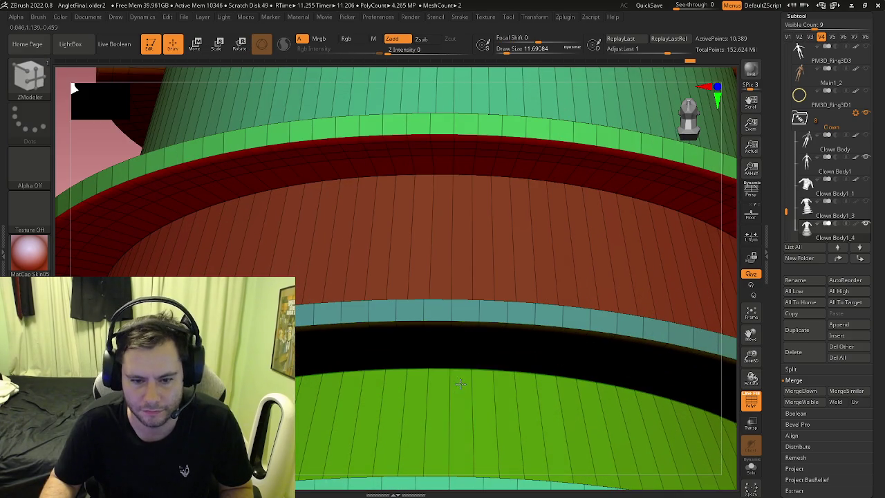
key("space")
left_click(522, 275)
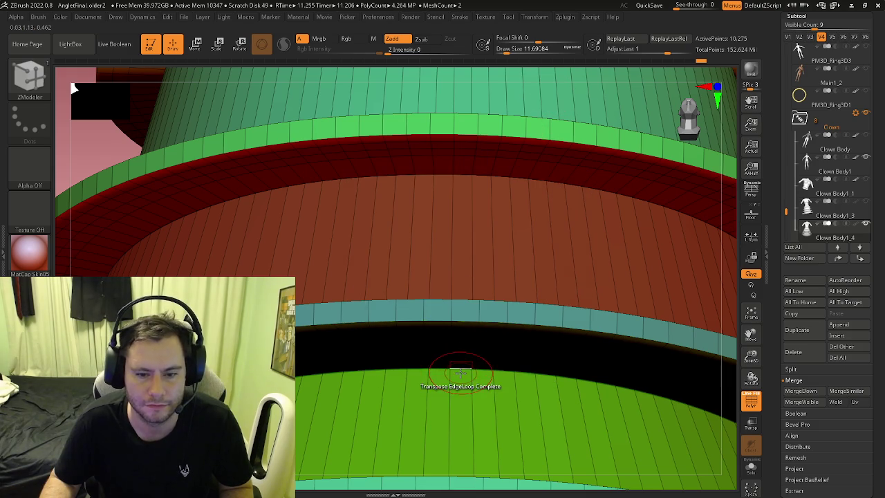
left_click(460, 373)
right_click_drag(468, 354, 523, 309)
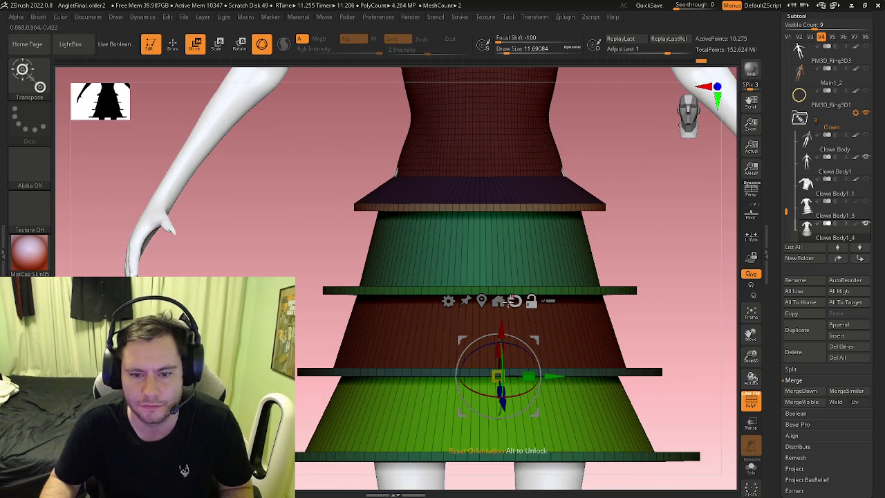
left_click(514, 301)
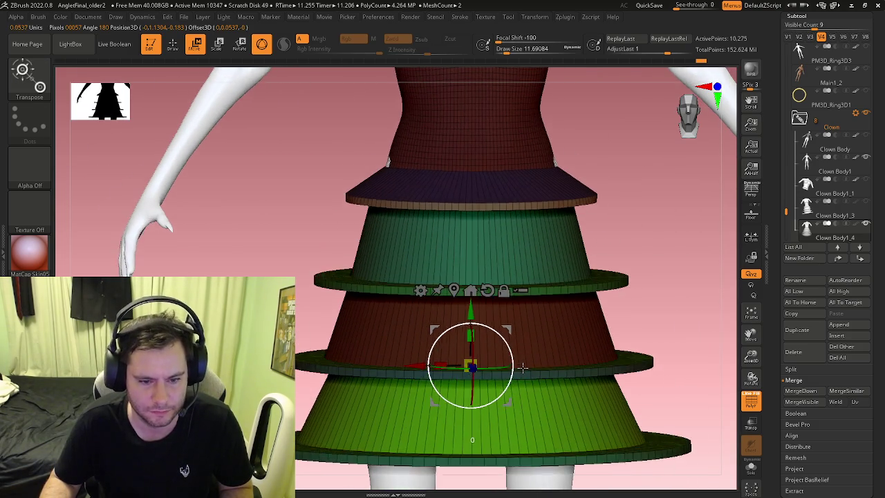
left_click_drag(484, 369, 489, 360)
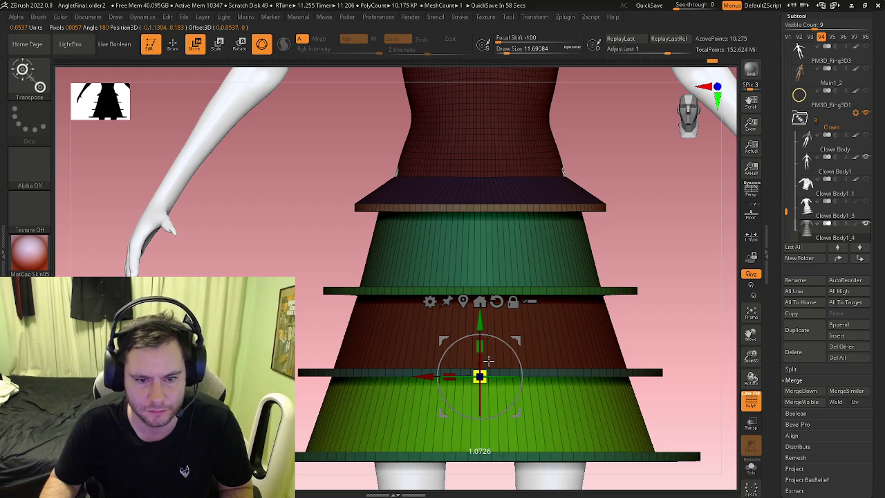
right_click_drag(488, 361, 484, 420)
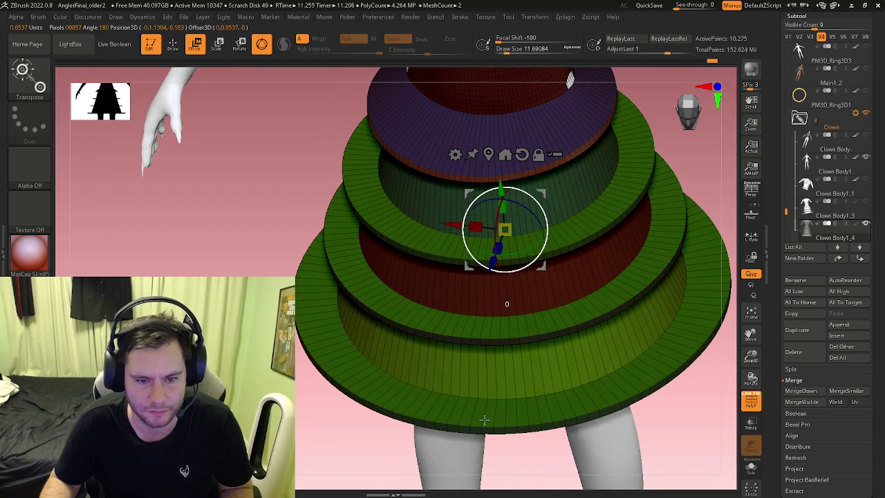
key("q")
mouse_move(524, 373)
right_mouse_down()
mouse_move(514, 332)
mouse_move(547, 179)
mouse_move(559, 247)
mouse_move(623, 215)
mouse_move(463, 284)
mouse_move(420, 291)
right_mouse_up()
Switch to an enlarged Move brush and apply the SkinShade4 material
key("b")
key("m")
key("v")
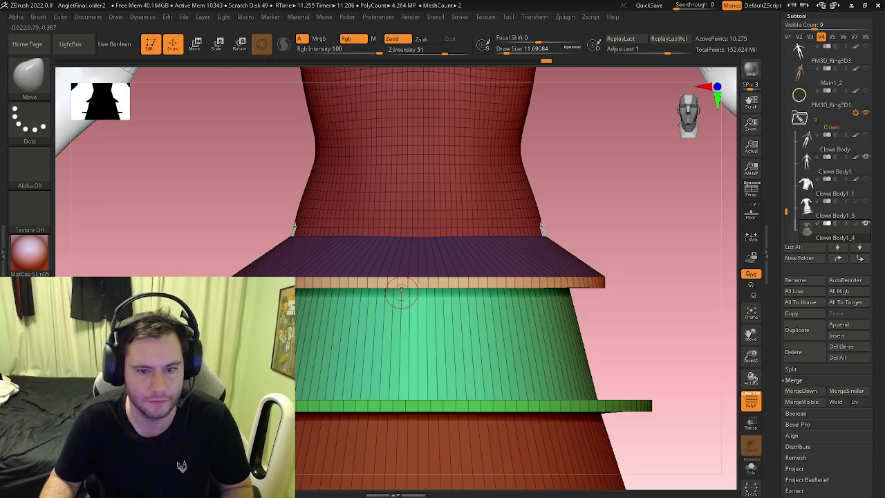
key("bracketright")
key("bracketright")
key("bracketright")
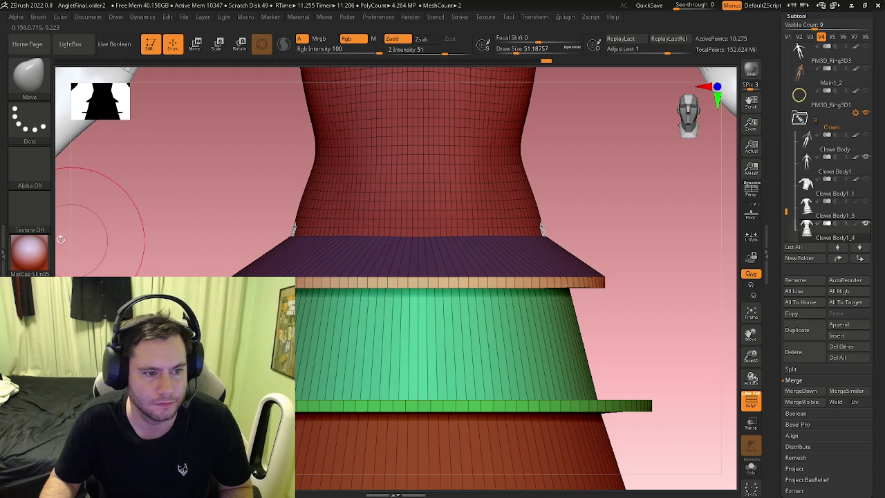
key("m")
left_click(344, 228)
Pull the yellow waist ring into mirrored waves with a smaller brush
left_click_drag(390, 273, 352, 252)
key("ctrl+z")
key("bracketleft")
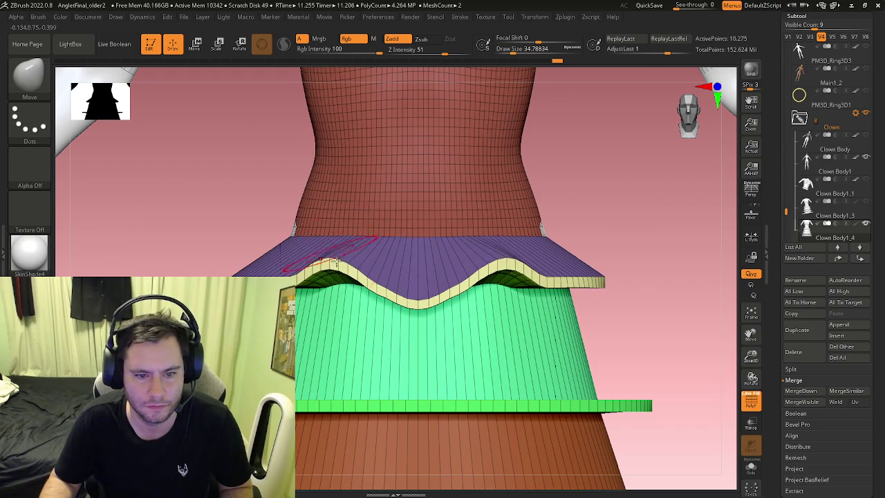
right_click_drag(330, 280, 339, 283)
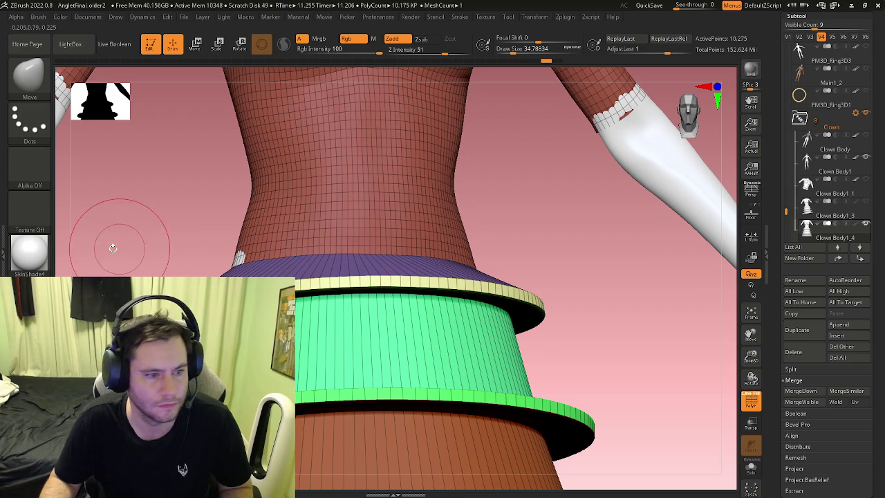
left_click(38, 17)
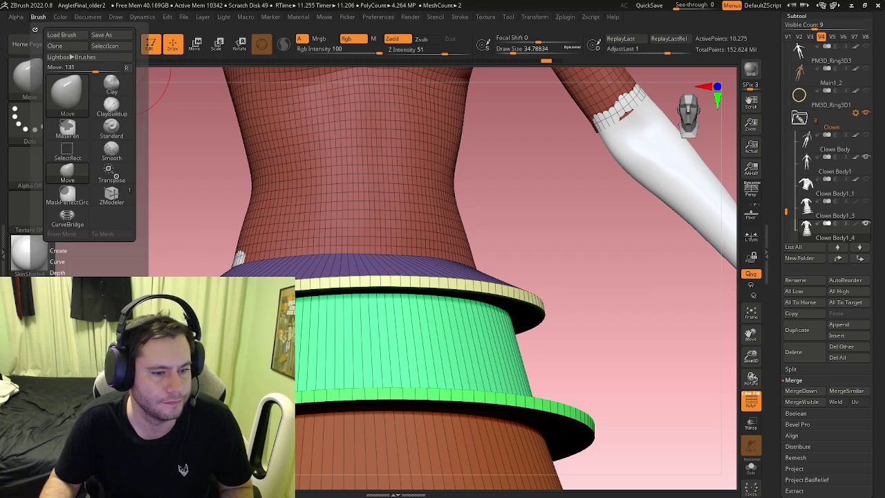
mouse_move(346, 290)
left_mouse_down()
mouse_move(350, 273)
mouse_move(418, 256)
left_mouse_up()
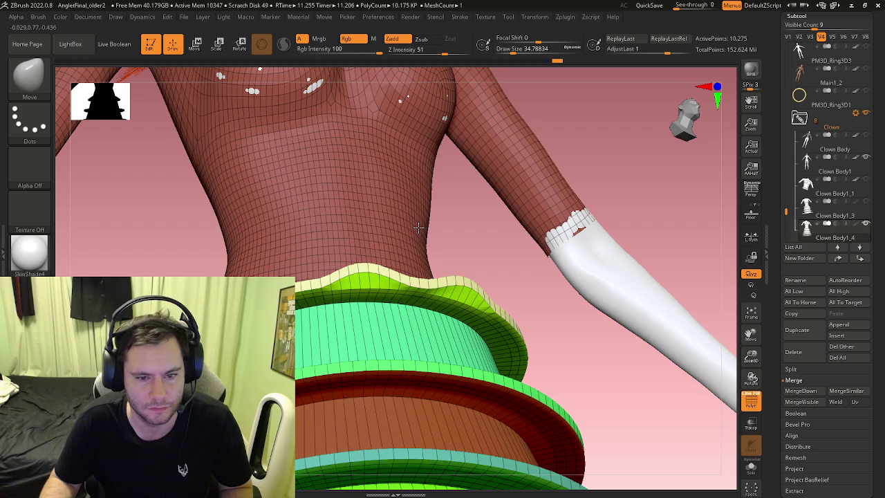
key("ctrl")
mouse_move(418, 256)
right_mouse_down()
mouse_move(373, 273)
mouse_move(374, 287)
right_mouse_up()
Set ZModeler to Mask with Polygroup All and mask the waist ring's flat top face
key("b")
key("z")
key("m")
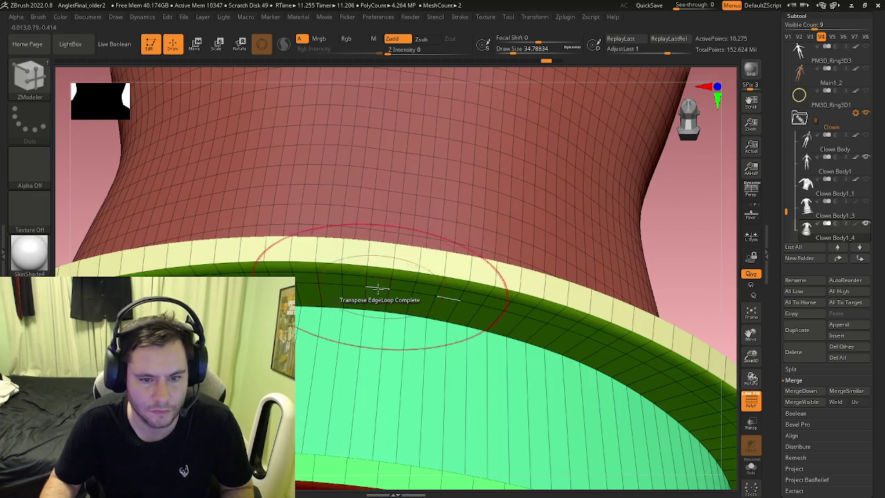
key("space")
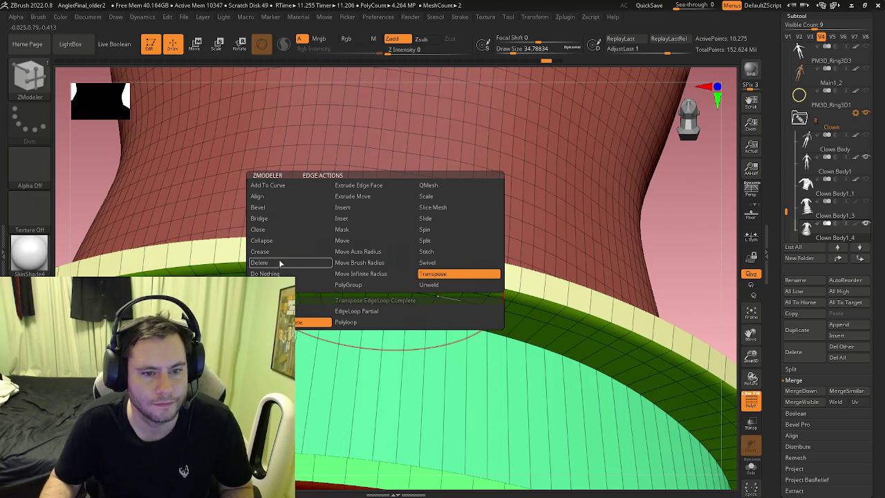
left_click(341, 229)
left_click(366, 307)
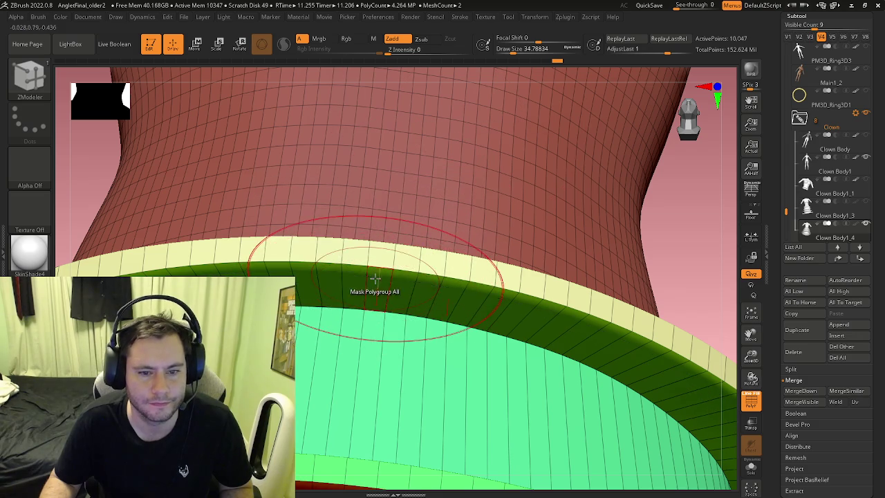
right_click_drag(374, 278, 385, 257)
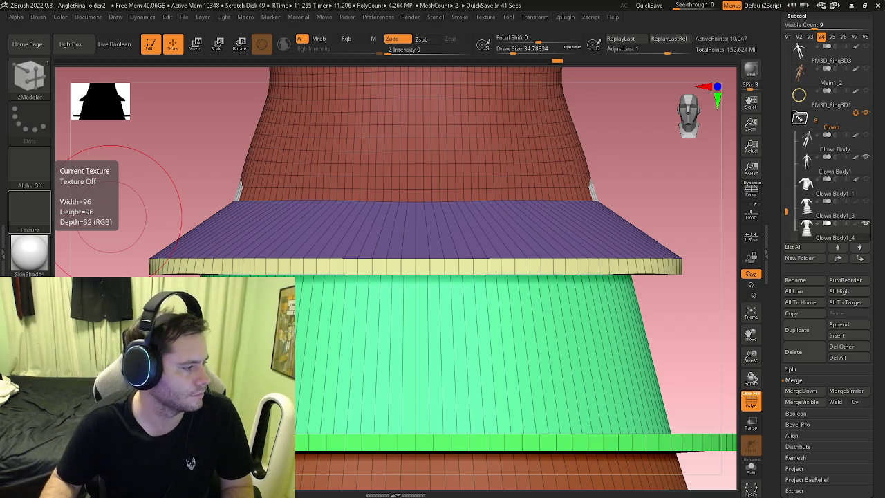
mouse_move(365, 289)
right_mouse_down()
mouse_move(397, 277)
mouse_move(395, 267)
right_mouse_up()
Switch to the Move brush and pull the front of the waist rim down into waves
key("b")
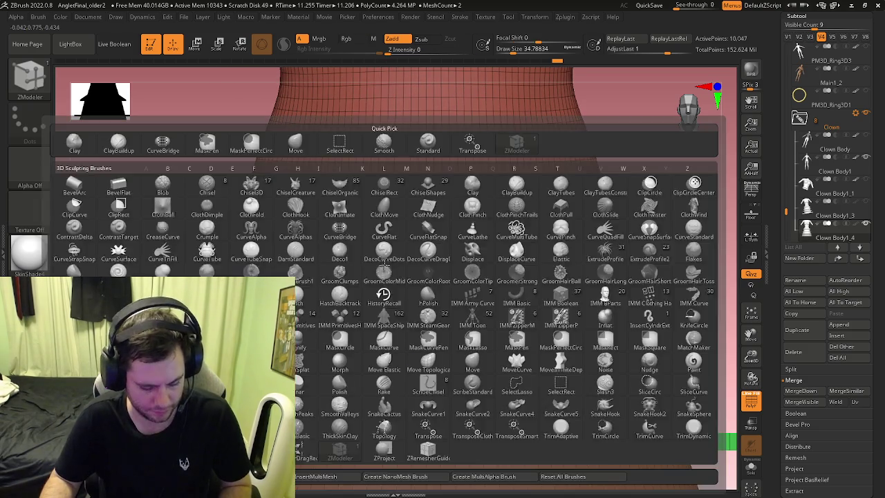
key("m")
key("v")
mouse_move(376, 264)
left_mouse_down()
mouse_move(388, 276)
mouse_move(413, 274)
mouse_move(420, 260)
left_mouse_up()
mouse_move(420, 257)
right_mouse_down()
mouse_move(382, 281)
mouse_move(395, 281)
right_mouse_up()
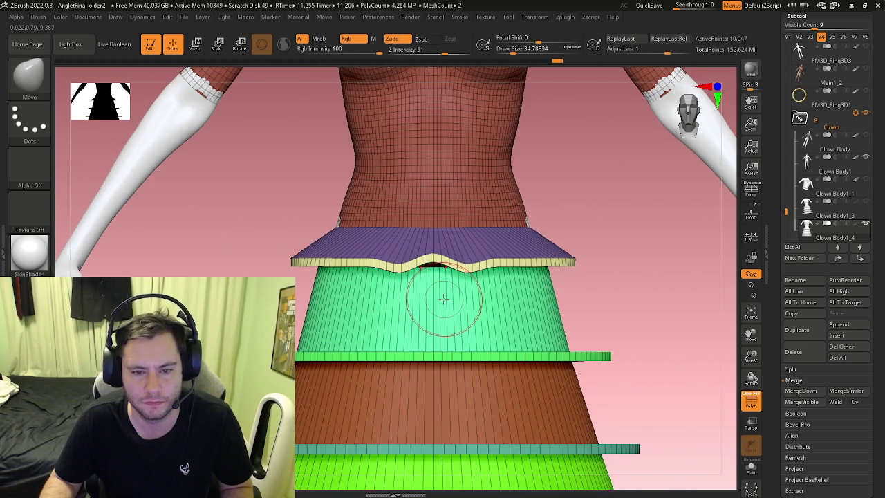
right_click_drag(443, 300, 369, 315, "alt")
right_click_drag(412, 267, 448, 257, "ctrl")
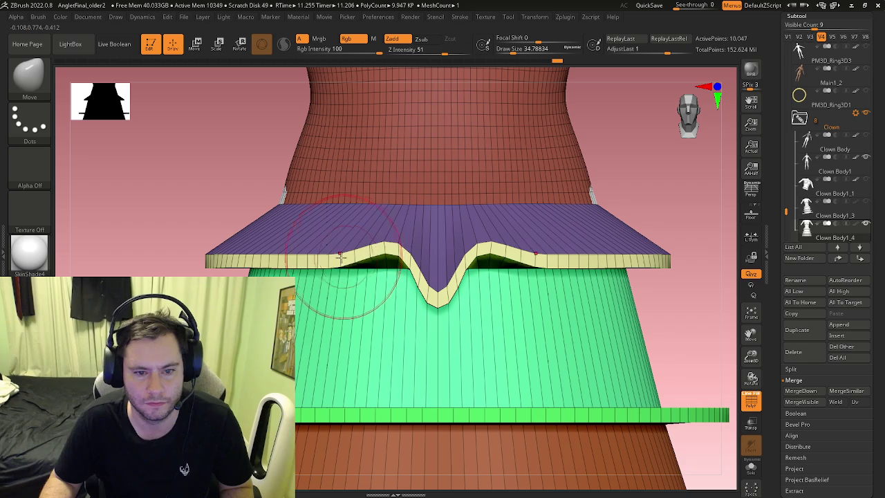
left_click_drag(340, 258, 346, 298)
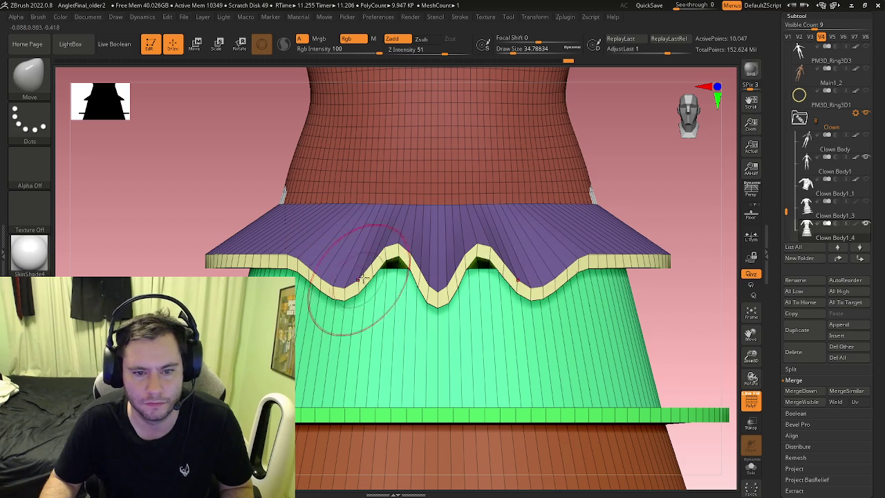
right_click_drag(377, 256, 276, 256)
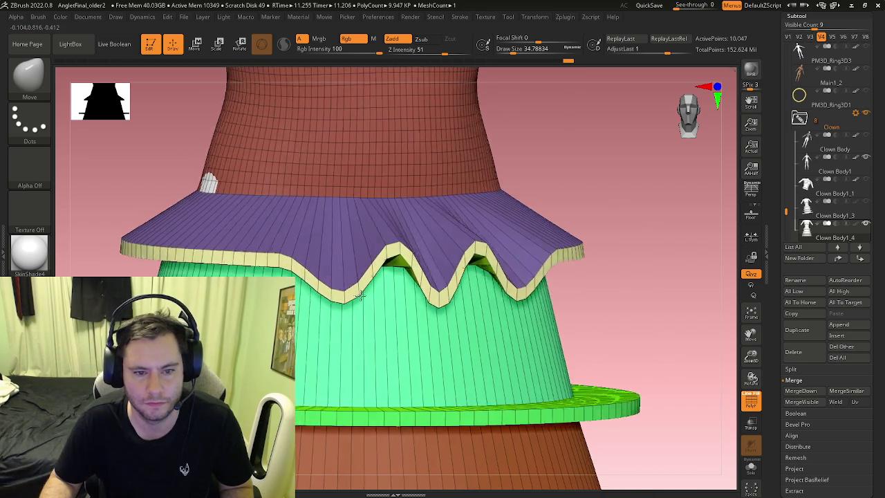
left_click_drag(276, 256, 325, 257)
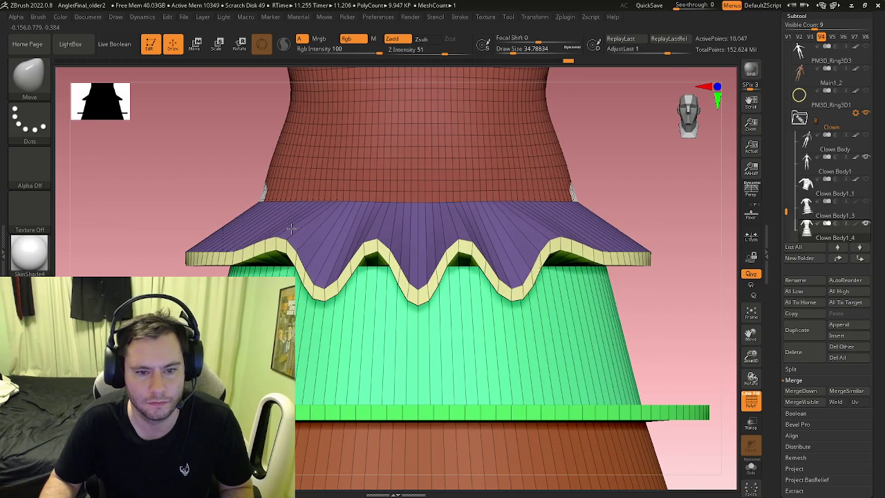
mouse_move(325, 257)
right_mouse_down("alt")
mouse_move(323, 273)
mouse_move(429, 291)
mouse_move(517, 329)
mouse_move(454, 332)
mouse_move(440, 296)
mouse_move(402, 282)
mouse_move(583, 218)
right_mouse_up("alt")
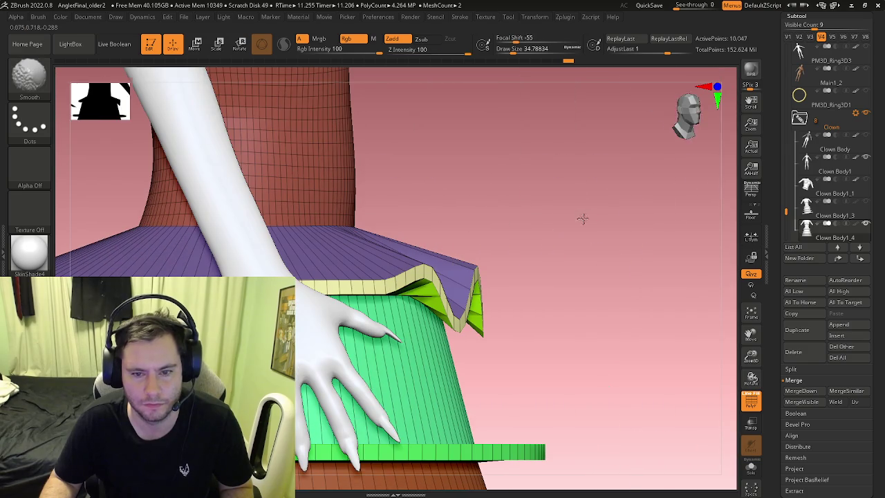
Solo the dress subtool and shape more dips and folds along the cream rim
left_click(751, 468)
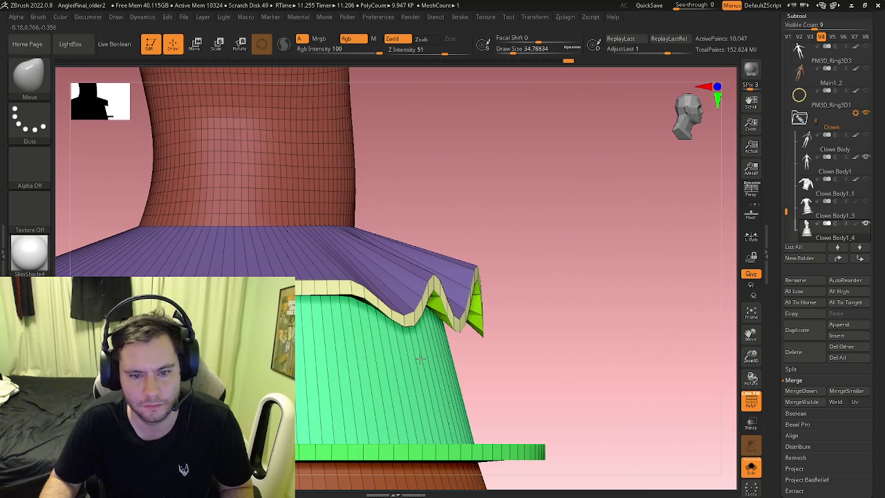
left_click_drag(369, 253, 328, 344)
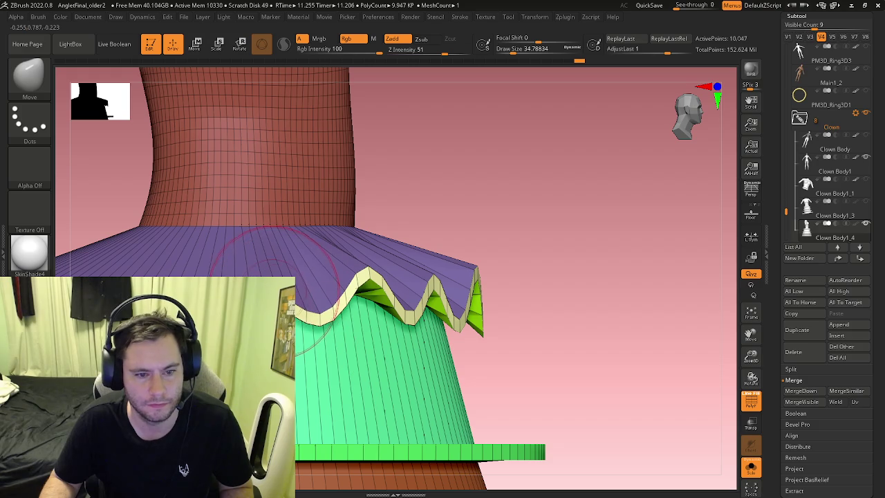
right_click_drag(247, 223, 391, 266)
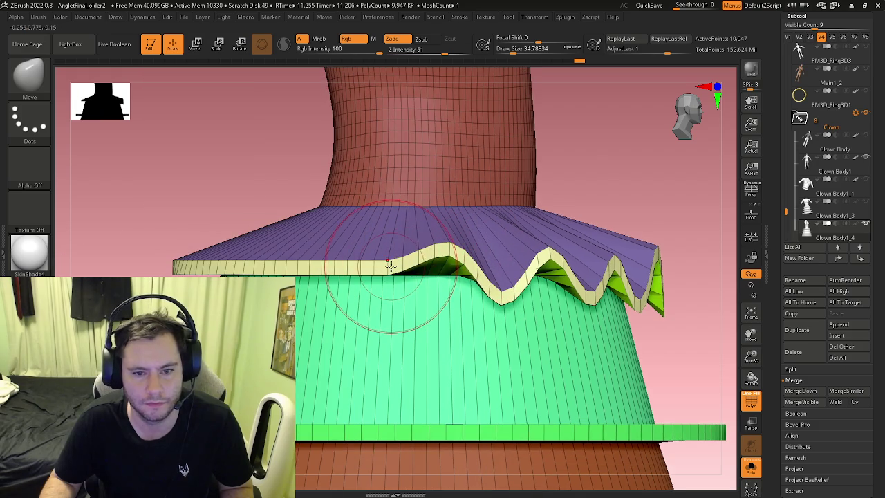
left_click_drag(451, 277, 446, 252)
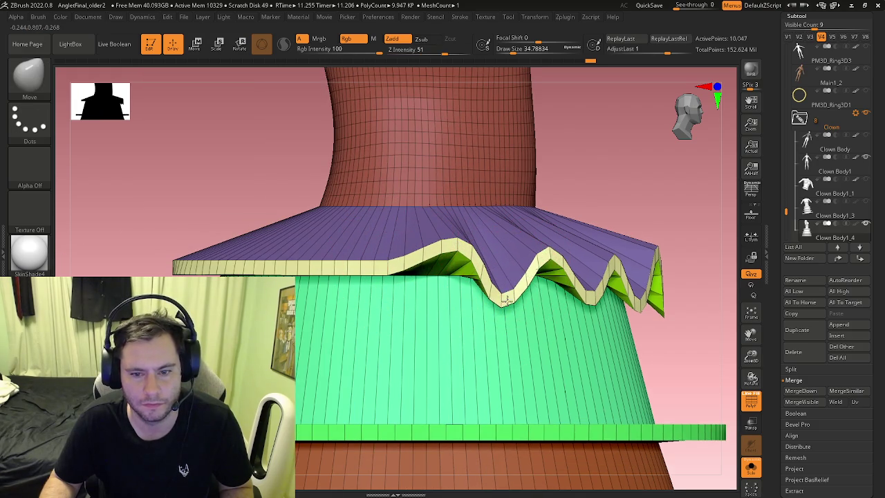
left_click_drag(405, 273, 425, 332)
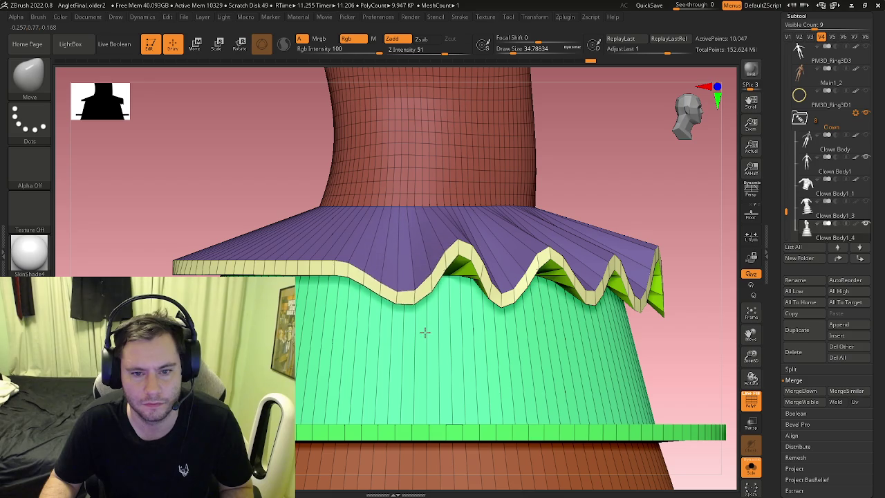
left_click_drag(325, 266, 365, 221)
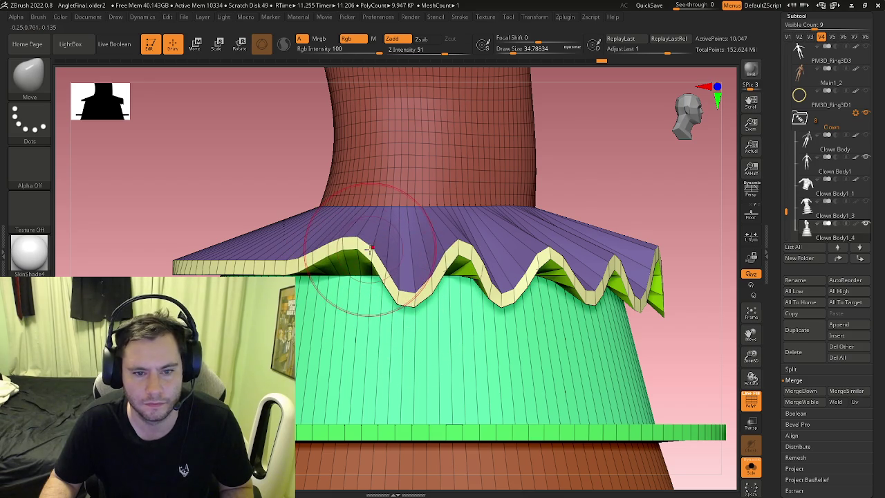
Pull the side of the rim into matching waves, then frame the dress front-on
right_click_drag(374, 255, 516, 259)
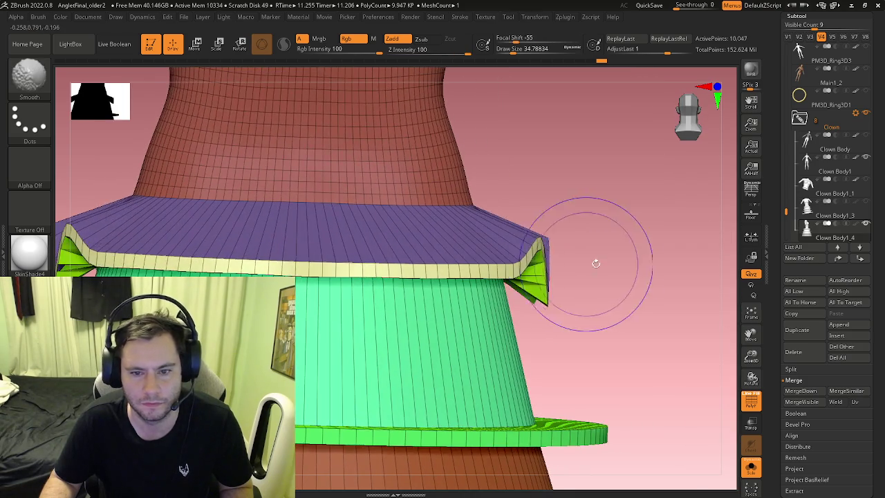
mouse_move(517, 259)
left_mouse_down()
mouse_move(483, 277)
mouse_move(425, 269)
mouse_move(442, 309)
left_mouse_up()
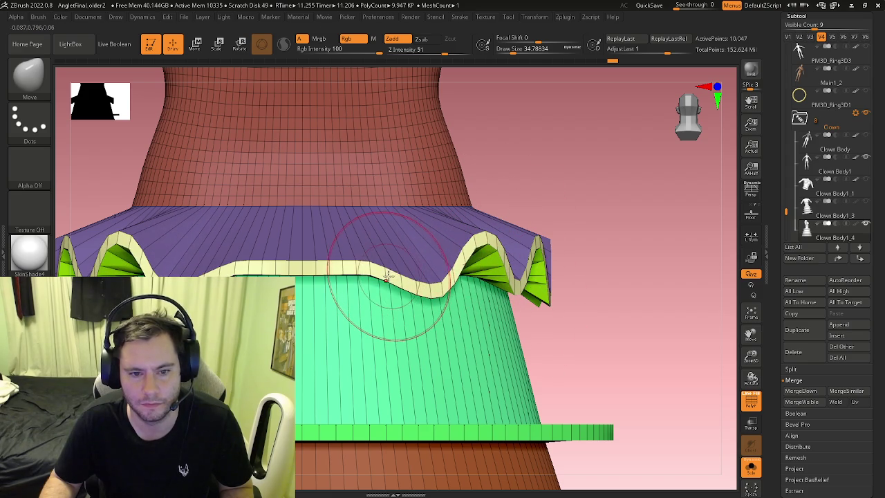
left_click_drag(408, 280, 276, 256)
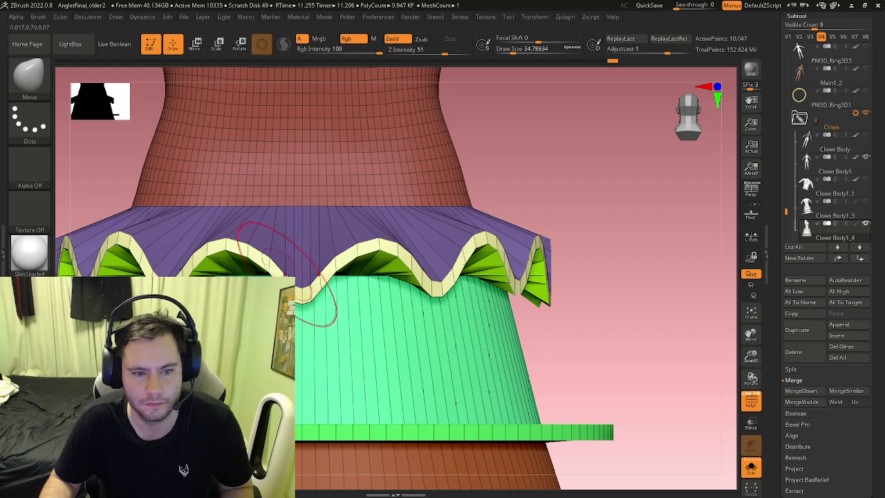
key("f")
left_click_drag(291, 311, 400, 280, "shift")
key("f")
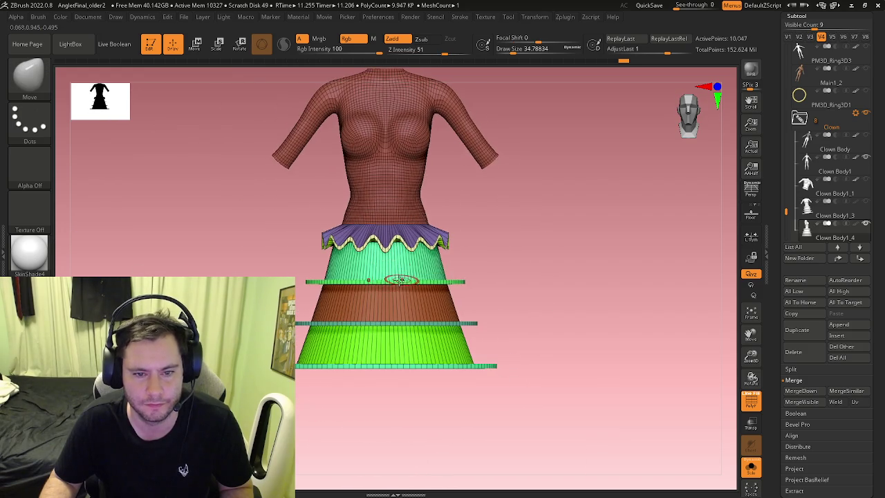
scroll(400, 280, "up", 3)
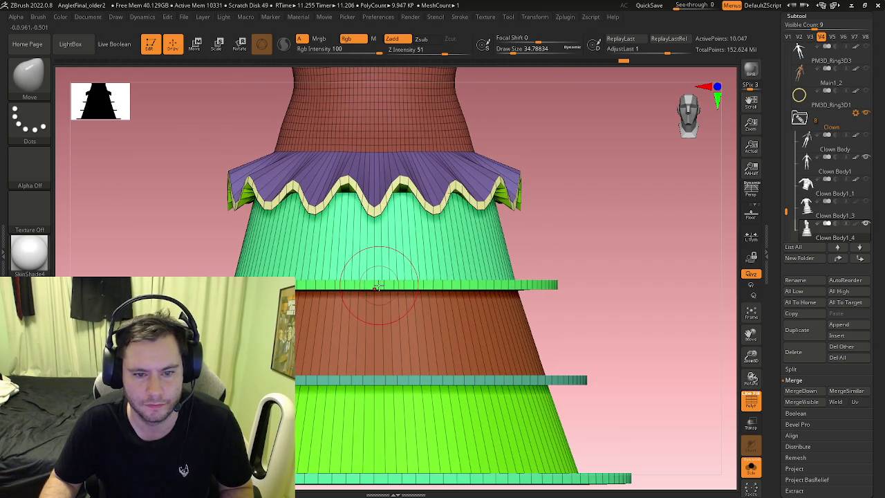
right_click_drag(378, 286, 395, 290)
Delete an edge loop from the red tier with ZModeler, then return to the Move brush
key("b")
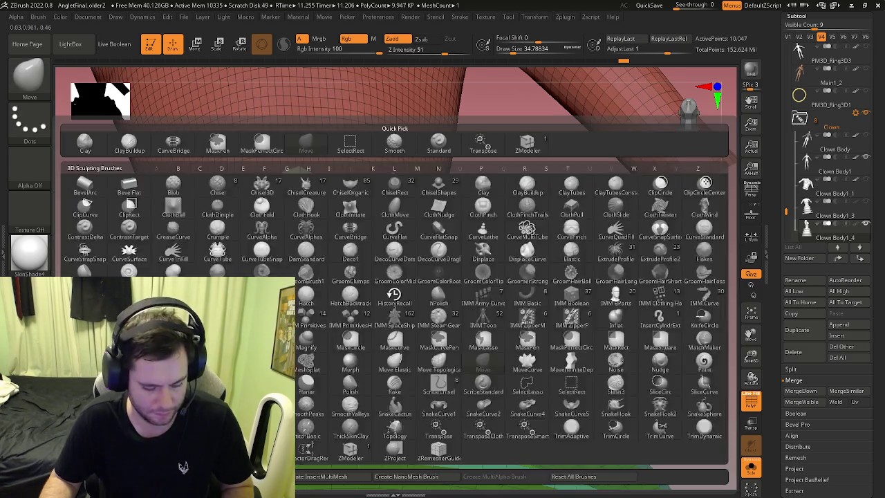
key("z")
key("m")
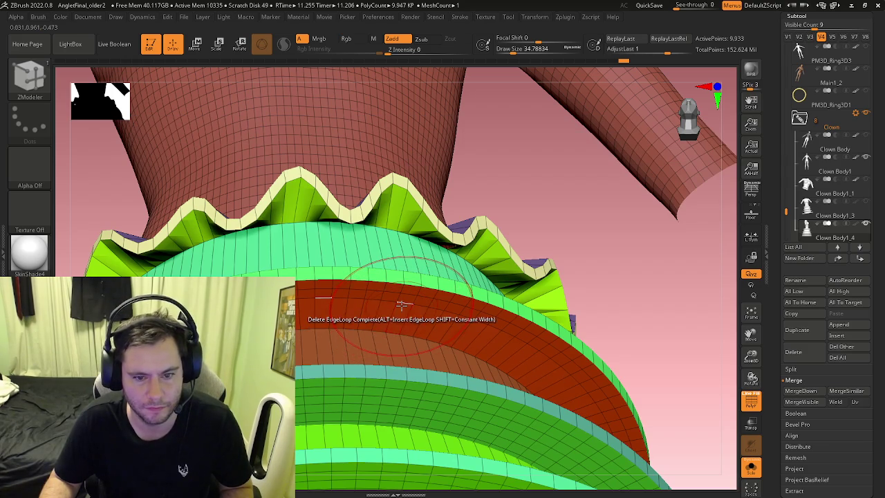
left_click(400, 313)
mouse_move(400, 313)
right_mouse_down()
mouse_move(428, 303)
mouse_move(385, 257)
right_mouse_up()
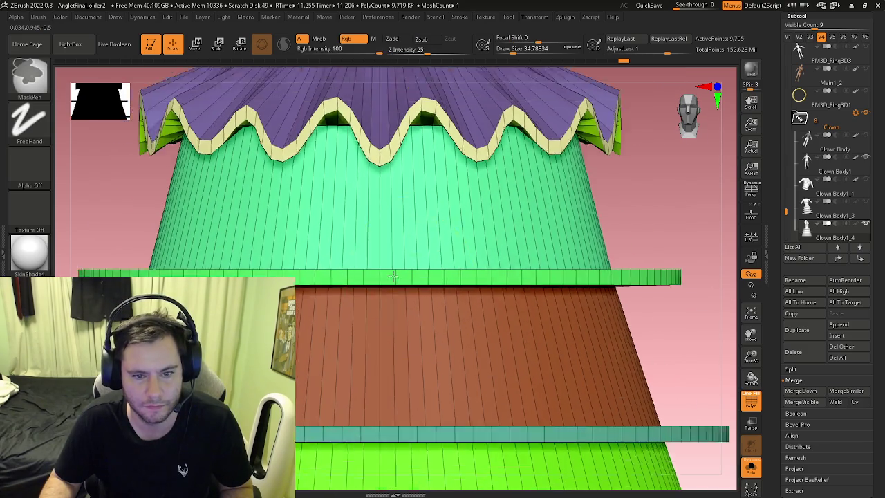
key("b")
key("v")
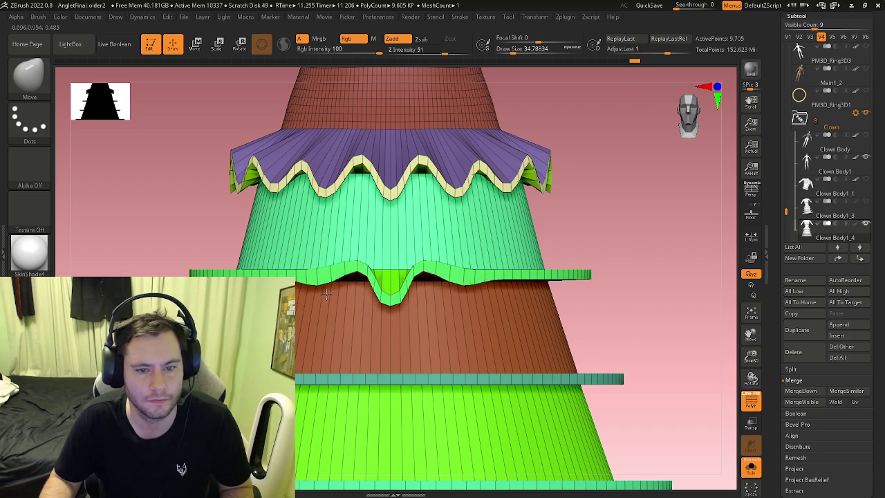
Pull the green frill band down into wavy dips at the front
left_click_drag(322, 269, 326, 317)
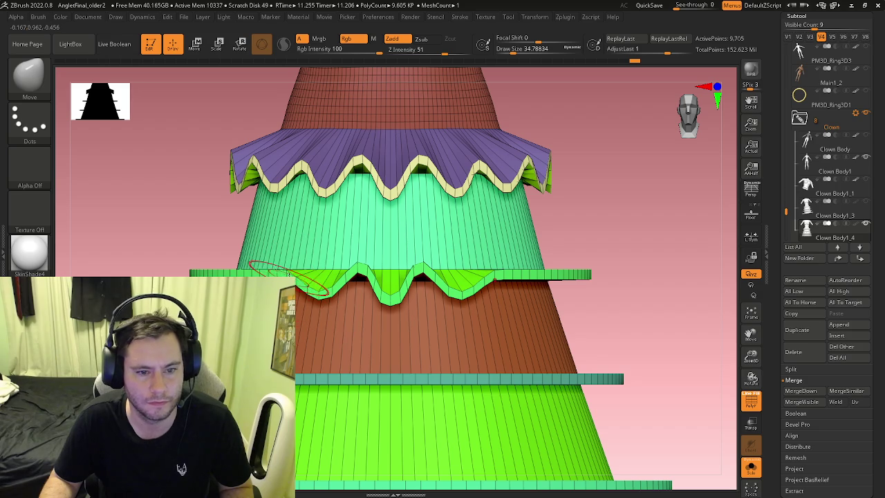
right_click_drag(285, 262, 396, 263, "alt")
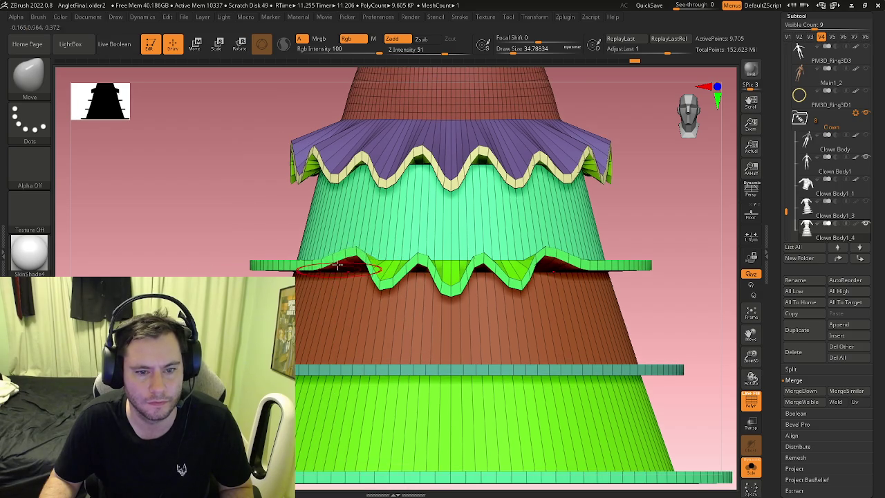
left_click_drag(320, 261, 330, 303)
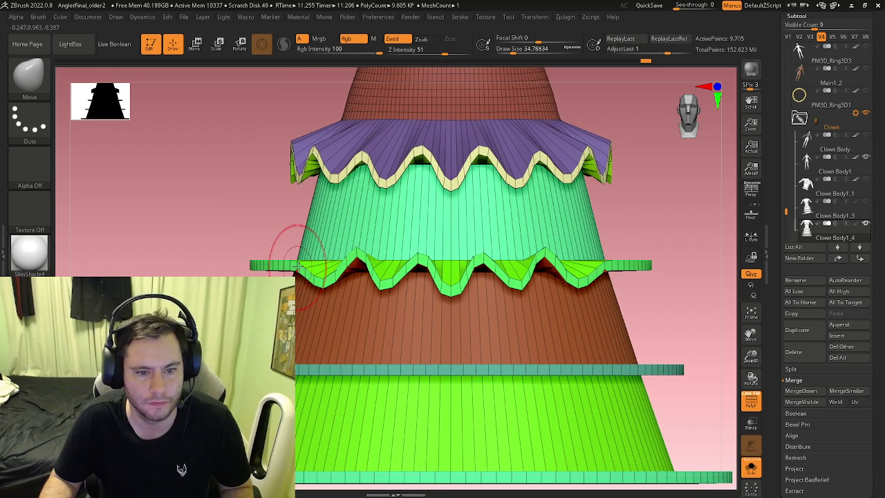
right_click_drag(335, 257, 336, 258)
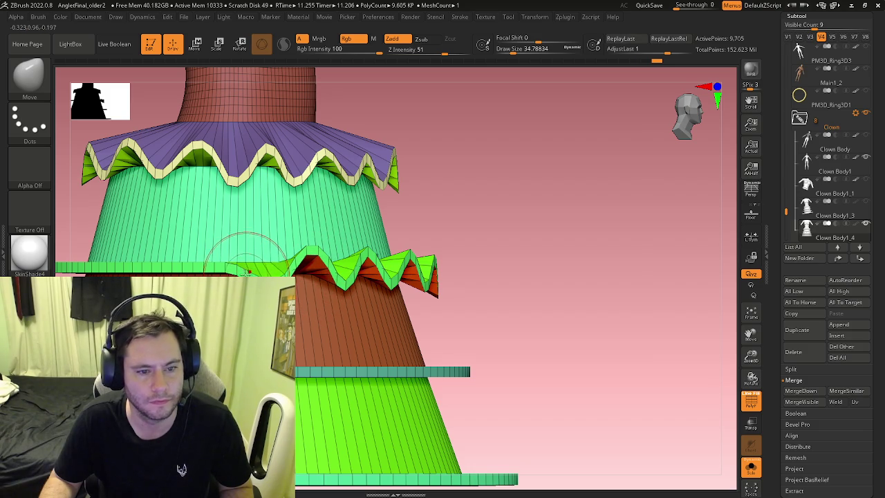
right_click_drag(249, 237, 364, 258, "alt")
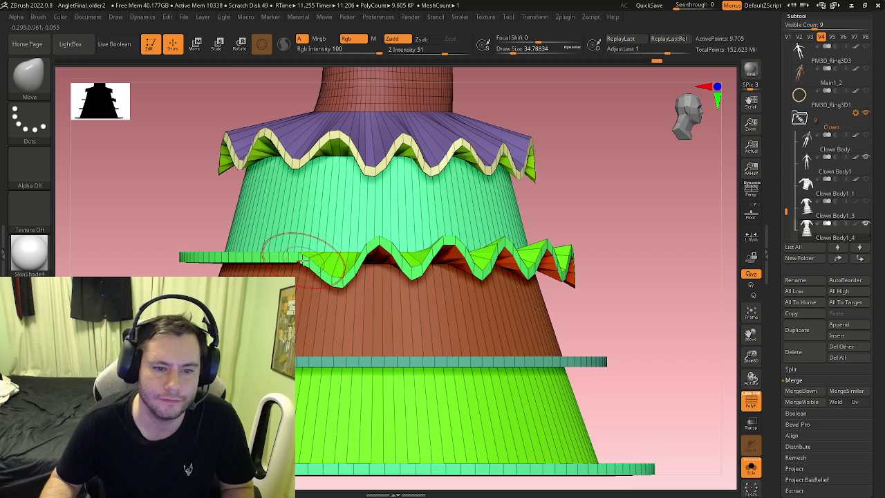
mouse_move(325, 261)
right_mouse_down("alt")
mouse_move(429, 280)
mouse_move(407, 256)
mouse_move(470, 235)
mouse_move(524, 247)
mouse_move(571, 282)
right_mouse_up("alt")
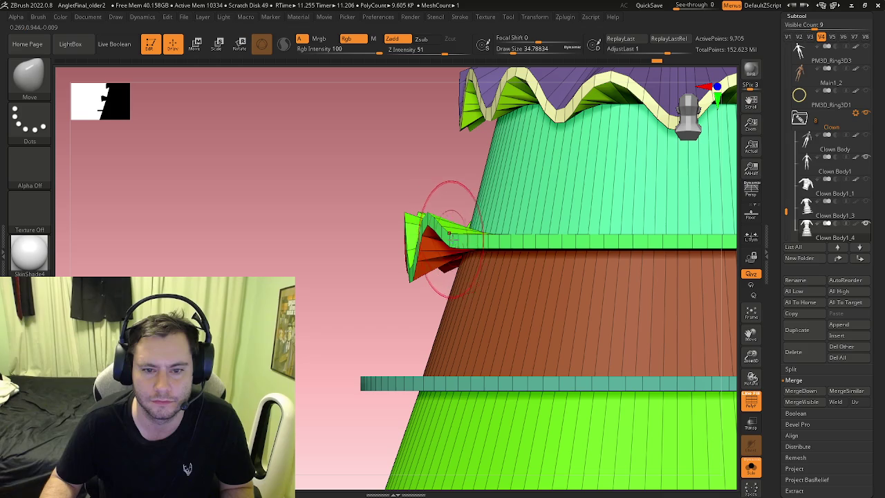
Shape arches and dips along the frill's far side, undo a bad stroke, and hide polyframe
mouse_move(446, 228)
left_mouse_down()
mouse_move(479, 256)
mouse_move(476, 218)
left_mouse_up()
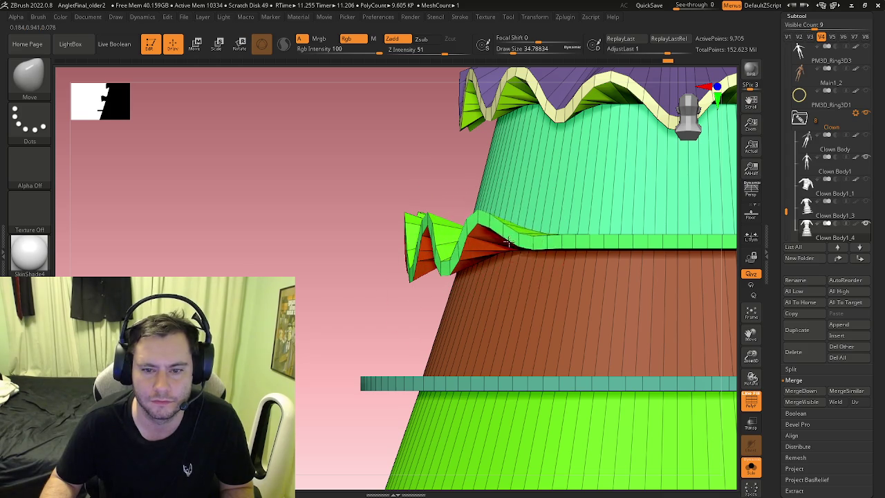
right_click_drag(498, 296, 419, 286, "alt")
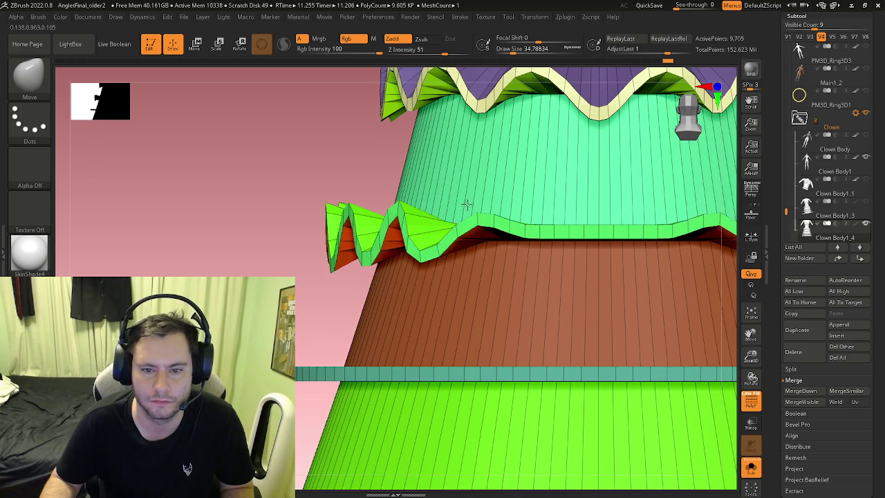
left_click_drag(530, 239, 516, 263)
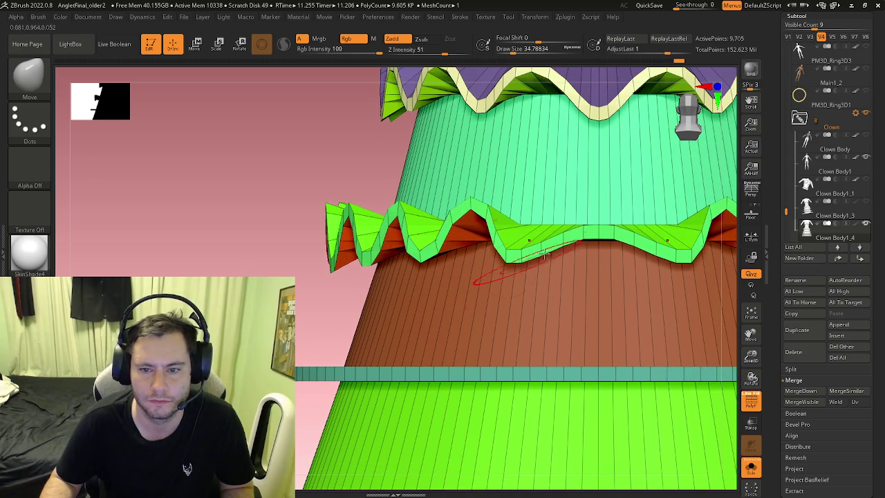
left_click_drag(587, 235, 574, 204)
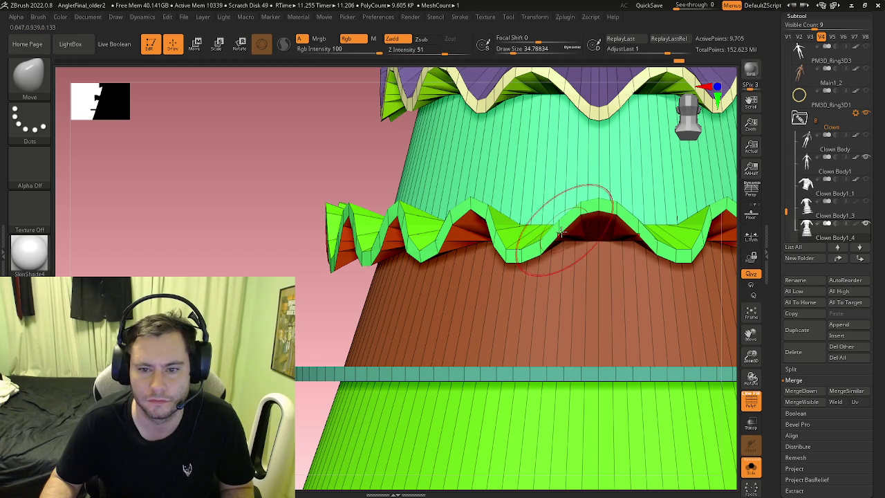
left_click_drag(559, 237, 553, 243)
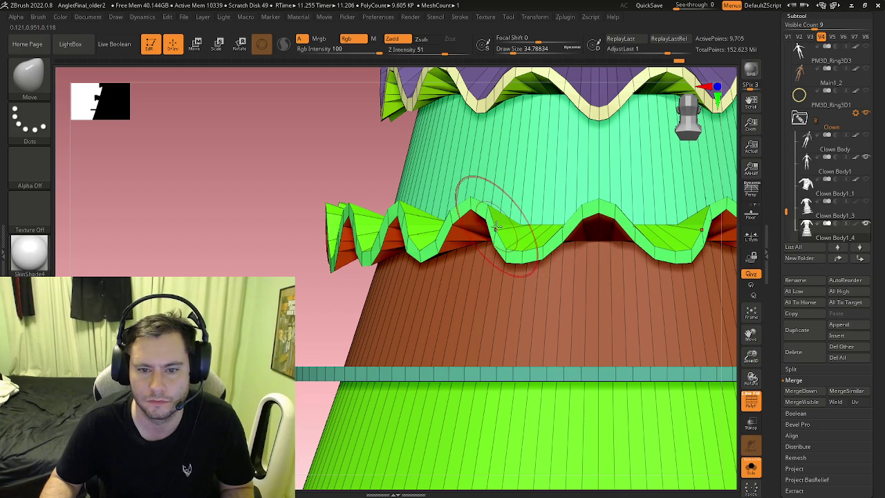
key("ctrl+z")
key("ctrl+z")
key("ctrl+z")
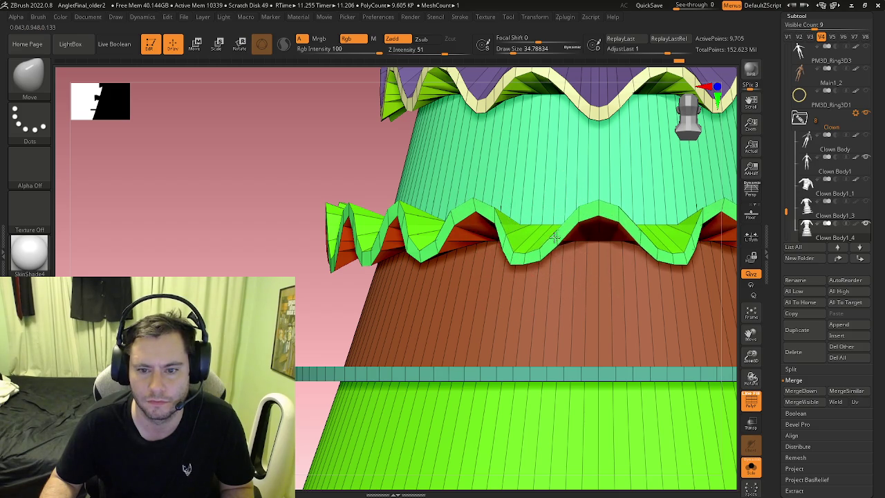
right_click_drag(390, 227, 487, 260, "ctrl")
left_click_drag(488, 259, 498, 277, "shift")
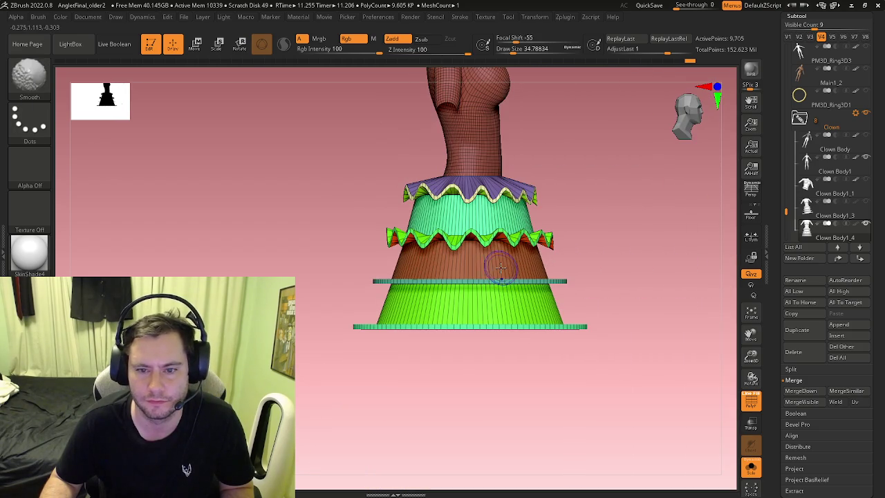
right_click_drag(528, 297, 468, 275)
key("shift+f")
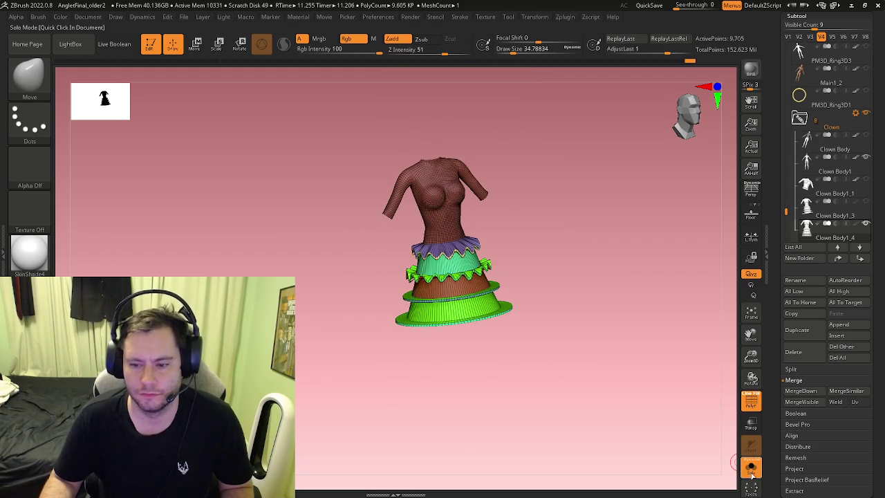
Show the whole clown again and enlarge the brush Draw Size to about 59
left_click(751, 467)
mouse_move(593, 288)
right_mouse_down()
mouse_move(573, 297)
mouse_move(507, 231)
mouse_move(422, 244)
mouse_move(434, 261)
right_mouse_up()
key("b")
key("Escape")
key("s")
left_click_drag(425, 257, 449, 256)
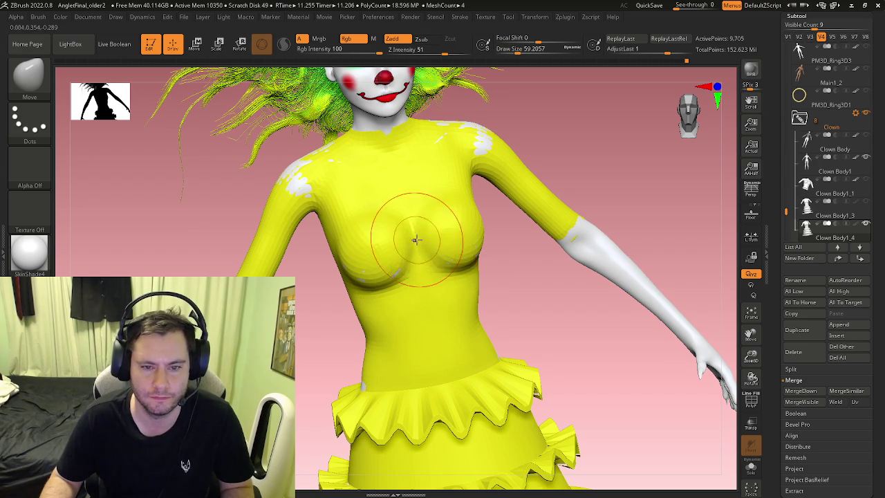
Smooth the bumpy chest and the side of the yellow torso
right_click_drag(415, 233, 430, 240)
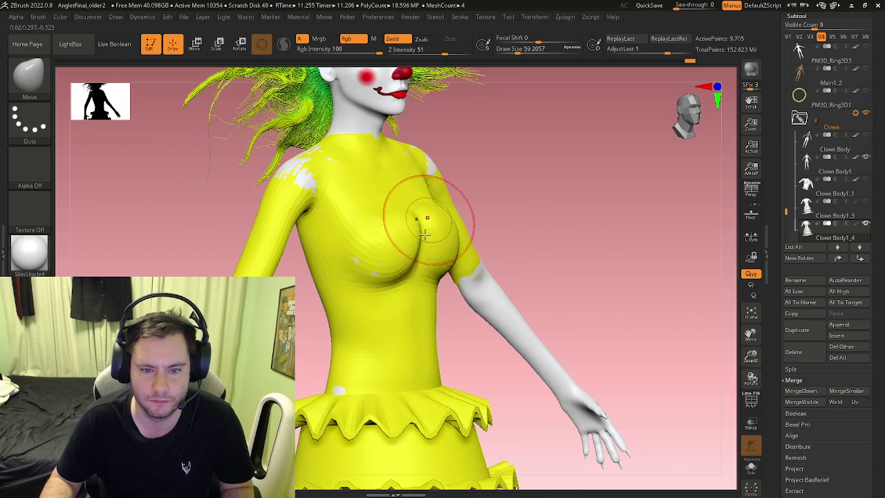
left_click_drag(422, 236, 435, 252, "shift")
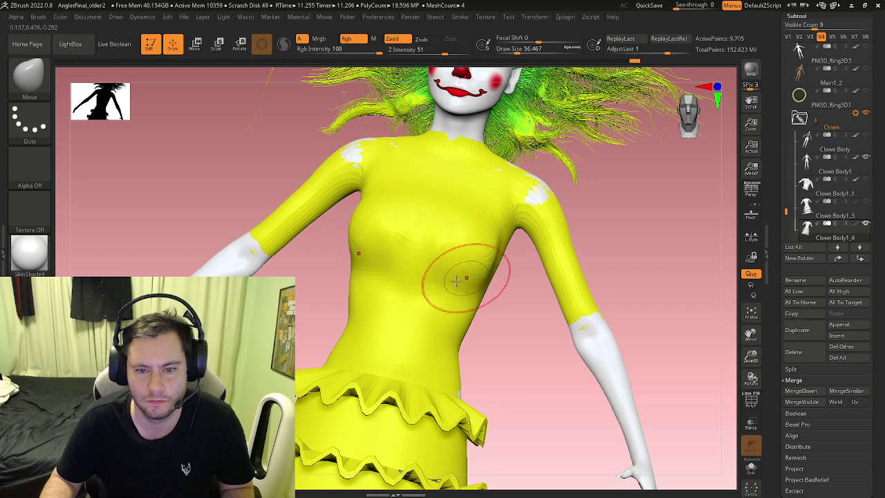
mouse_move(415, 299)
left_mouse_down()
mouse_move(420, 278)
mouse_move(419, 312)
left_mouse_up()
key("b")
key("m")
key("v")
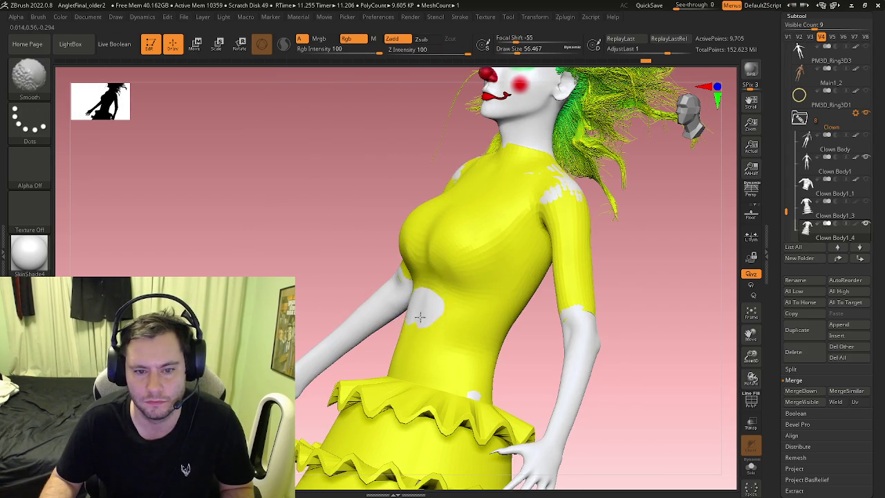
right_click_drag(435, 326, 460, 379)
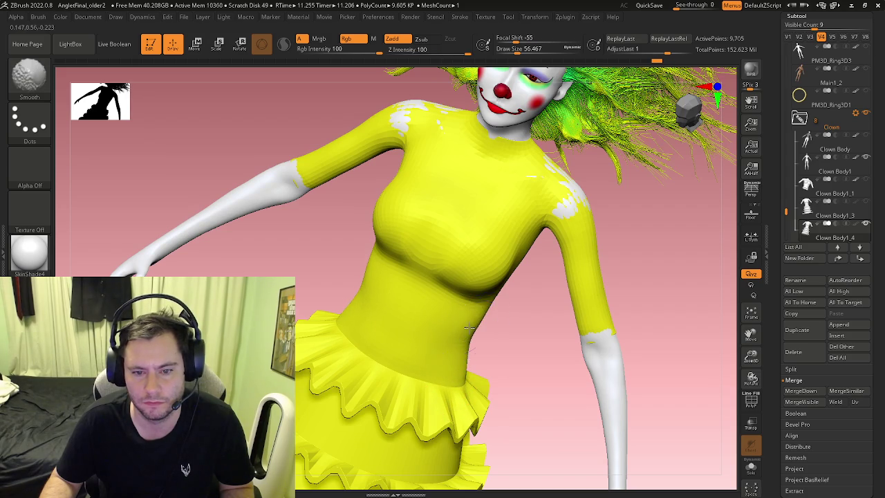
mouse_move(508, 279)
right_mouse_down()
mouse_move(537, 217)
mouse_move(125, 222)
right_mouse_up()
key("s")
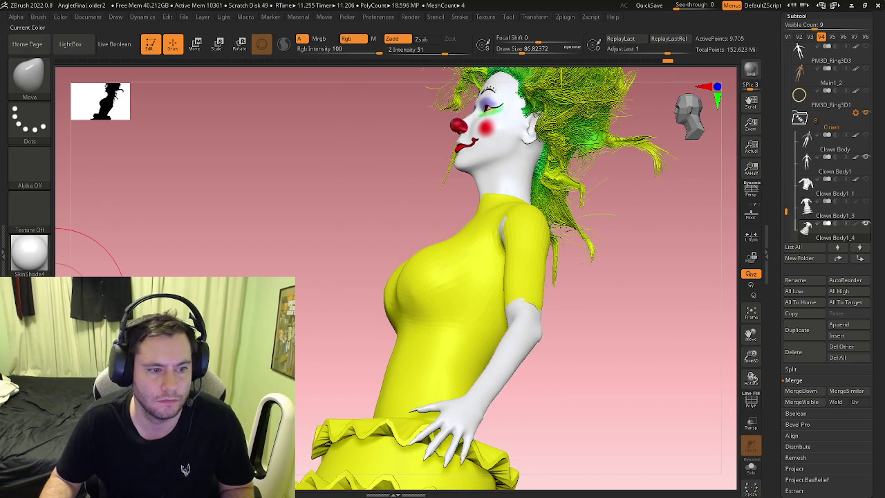
Fill the dress subtool with purple from the colour picker
left_click(56, 298)
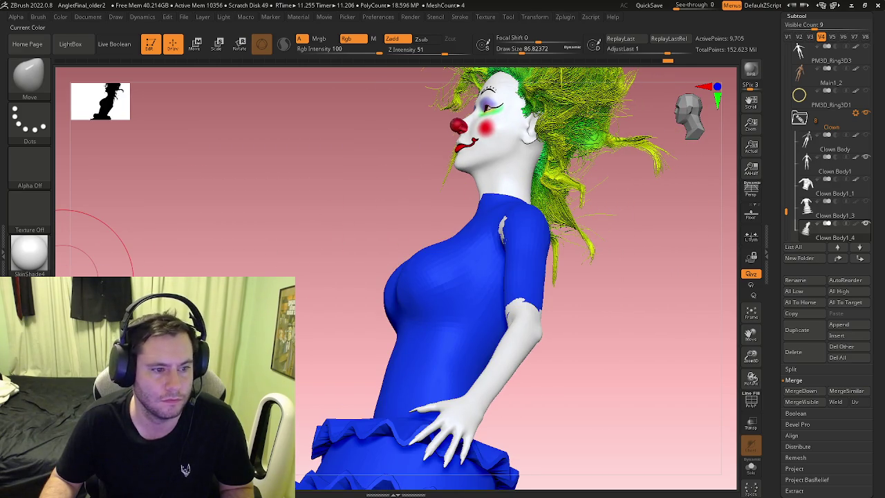
mouse_move(197, 256)
right_mouse_down()
mouse_move(468, 254)
mouse_move(465, 227)
mouse_move(512, 231)
mouse_move(480, 281)
right_mouse_up()
key("s")
Grow the white area at the shoulder joint
mouse_move(470, 239)
right_mouse_down()
mouse_move(488, 279)
mouse_move(460, 236)
mouse_move(479, 285)
right_mouse_up()
mouse_move(418, 317)
right_mouse_down()
mouse_move(403, 325)
mouse_move(363, 290)
right_mouse_up()
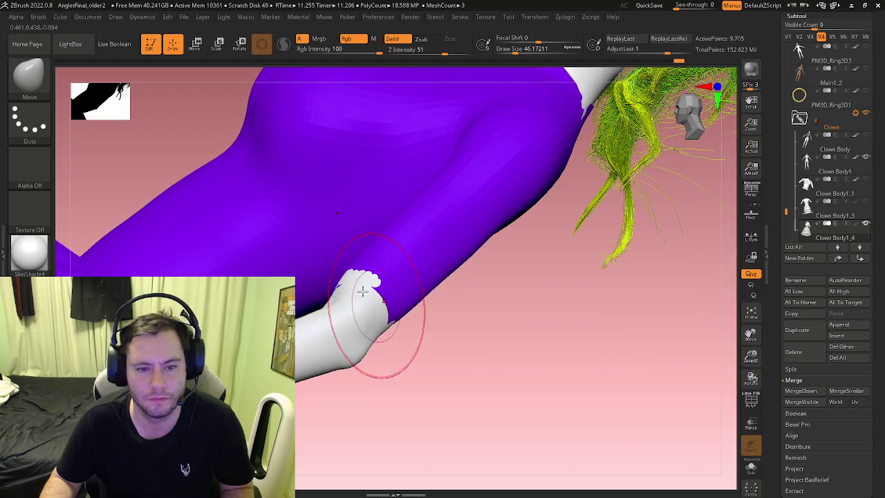
left_click_drag(367, 282, 388, 298)
mouse_move(390, 285)
right_mouse_down()
mouse_move(356, 316)
mouse_move(372, 261)
mouse_move(392, 326)
mouse_move(395, 319)
mouse_move(395, 371)
mouse_move(351, 302)
mouse_move(373, 315)
mouse_move(332, 360)
mouse_move(306, 316)
mouse_move(332, 307)
mouse_move(454, 312)
mouse_move(419, 316)
mouse_move(343, 273)
mouse_move(340, 283)
right_mouse_up()
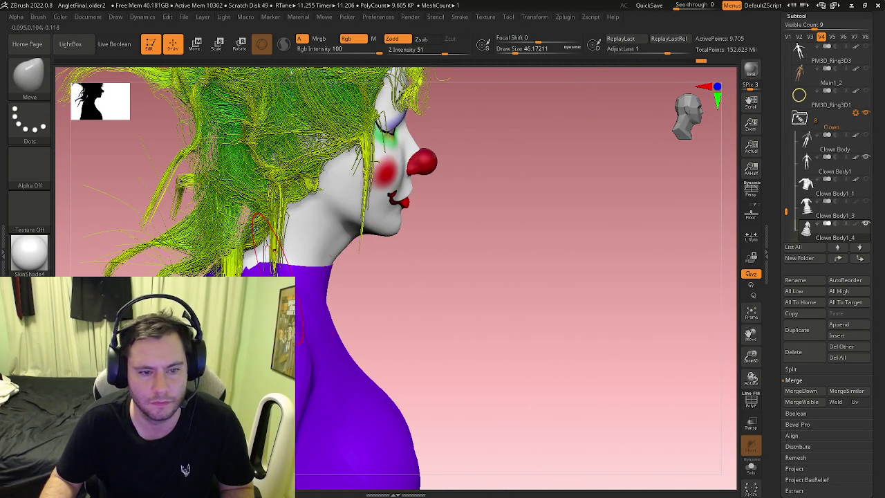
Check the figure from back and side, then render a BPR preview
left_click(751, 468)
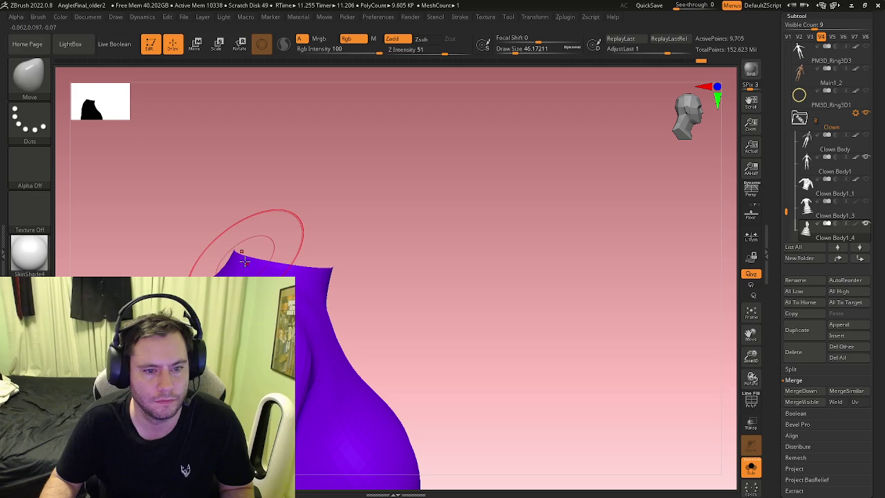
left_click(751, 468)
mouse_move(326, 286)
right_mouse_down()
mouse_move(371, 266)
mouse_move(286, 231)
right_mouse_up()
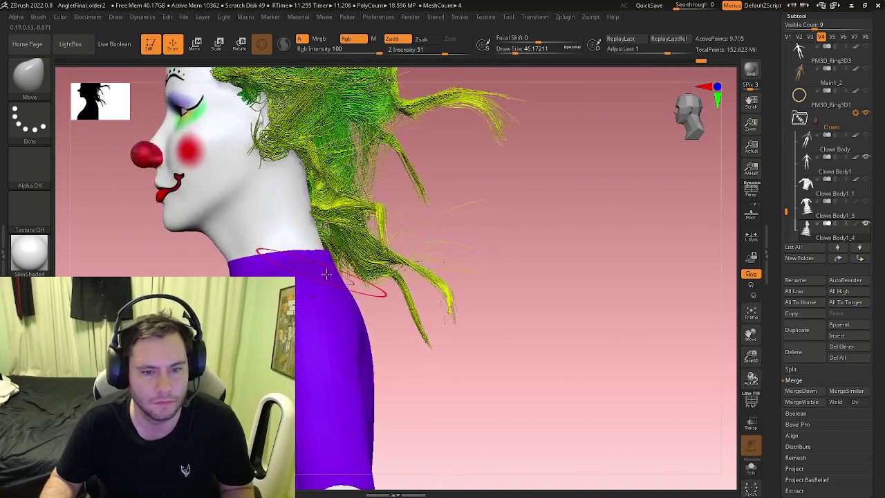
mouse_move(263, 234)
right_mouse_down()
mouse_move(194, 256)
mouse_move(120, 235)
mouse_move(407, 256)
mouse_move(470, 228)
right_mouse_up()
left_click(752, 70)
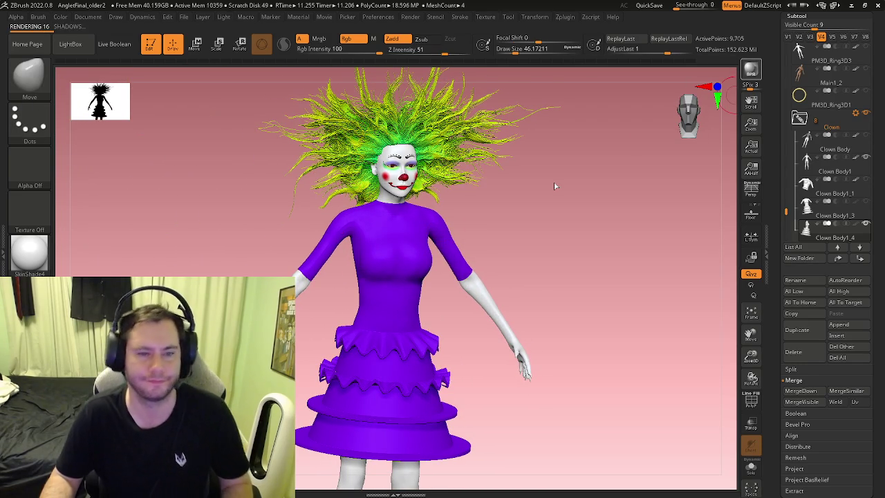
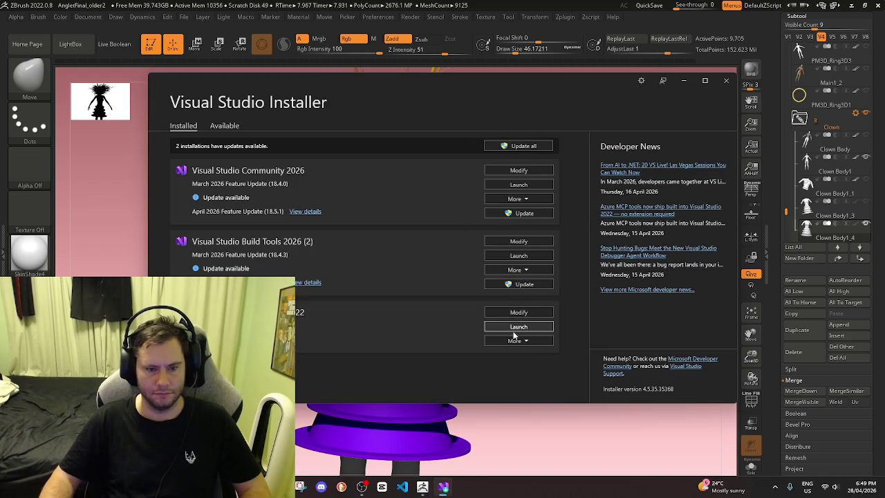
Close the Visual Studio Installer and frame the clown's dress from a low angle
left_click(731, 80)
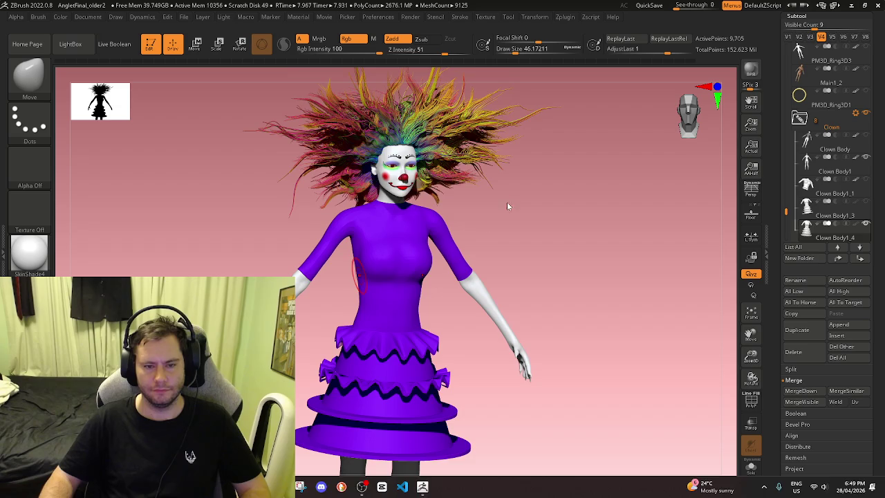
mouse_move(449, 374)
right_mouse_down()
mouse_move(461, 348)
mouse_move(434, 356)
mouse_move(444, 341)
right_mouse_up()
mouse_move(486, 297)
right_mouse_down()
mouse_move(466, 233)
mouse_move(475, 240)
mouse_move(471, 259)
right_mouse_up()
left_click_drag(786, 211, 786, 69)
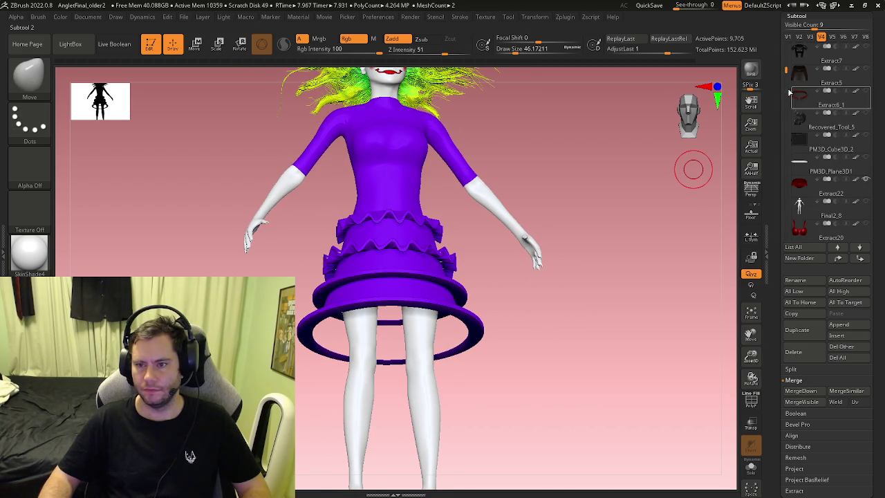
left_click_drag(787, 81, 786, 100)
mouse_move(519, 276)
left_mouse_down()
mouse_move(520, 213)
mouse_move(484, 243)
mouse_move(411, 343)
mouse_move(413, 322)
mouse_move(447, 362)
mouse_move(491, 206)
mouse_move(484, 262)
mouse_move(494, 296)
mouse_move(484, 304)
mouse_move(502, 290)
mouse_move(524, 142)
mouse_move(585, 277)
mouse_move(537, 241)
mouse_move(545, 292)
mouse_move(470, 257)
left_mouse_up()
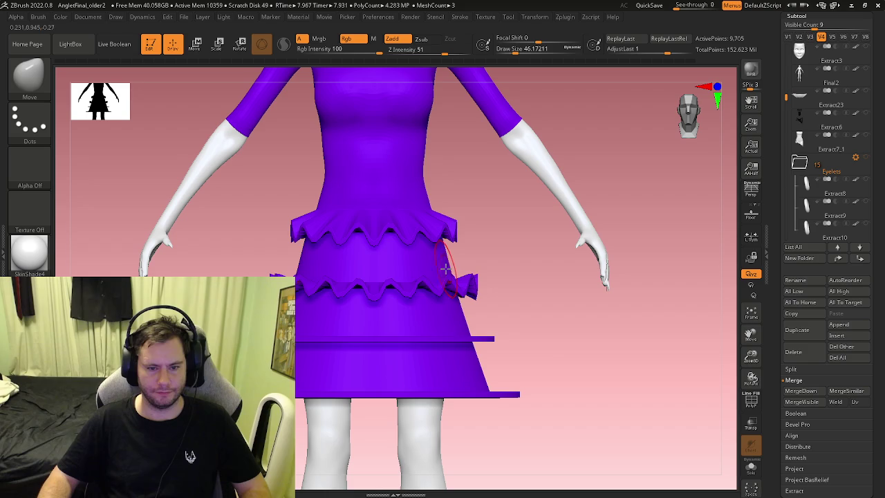
mouse_move(405, 316)
left_mouse_down()
mouse_move(416, 325)
mouse_move(496, 326)
mouse_move(399, 307)
left_mouse_up()
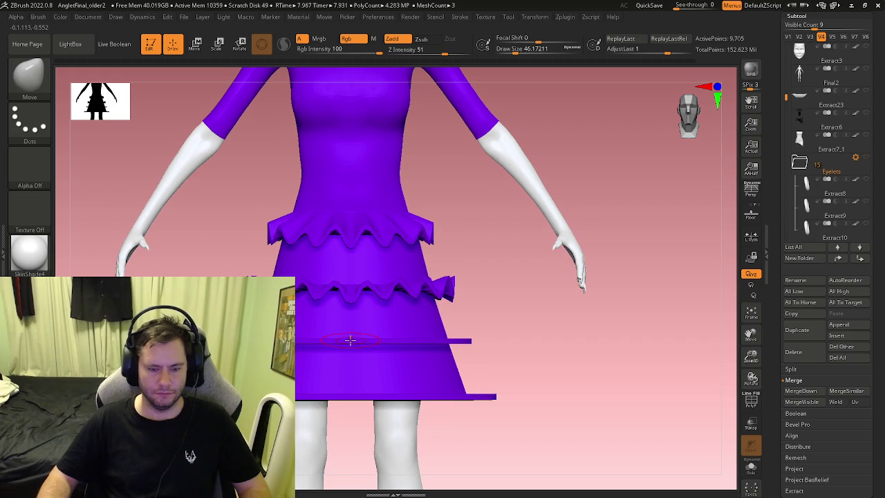
Show polygroup colours with wireframe and drag the lower blue skirt band down into a dip
key("b")
key("Escape")
key("shift+f")
right_click_drag(343, 317, 351, 343, "ctrl")
left_click_drag(352, 343, 350, 360)
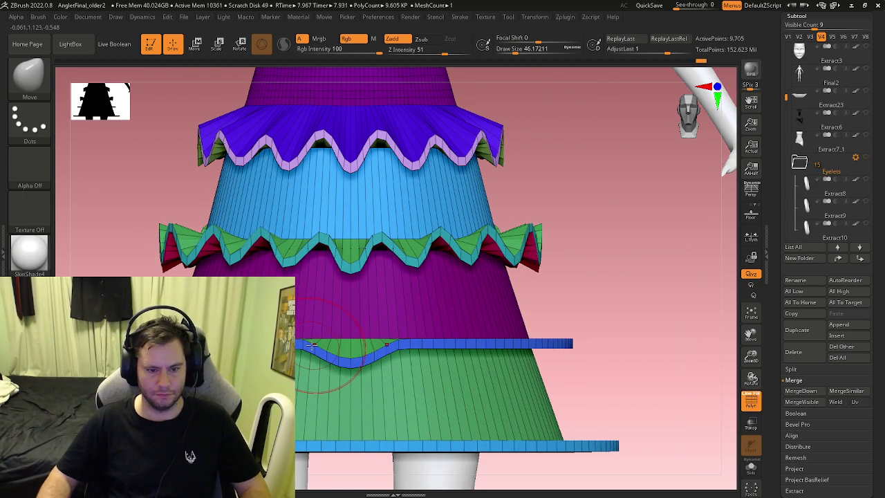
Try a freehand mask on the middle ruffle, then undo its flattening
mouse_move(312, 346)
right_mouse_down()
mouse_move(316, 316)
mouse_move(443, 312)
mouse_move(330, 293)
mouse_move(348, 292)
mouse_move(316, 307)
mouse_move(377, 296)
mouse_move(322, 292)
right_mouse_up()
key("ctrl")
key("ctrl")
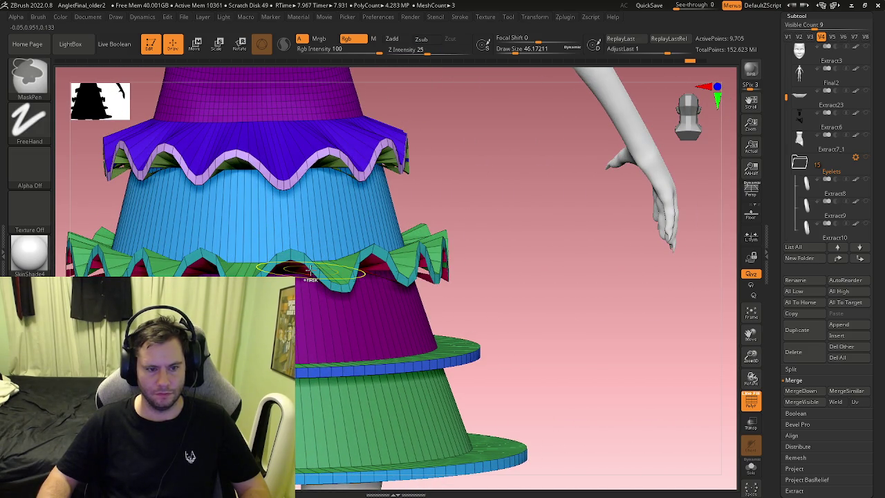
right_click_drag(298, 228, 405, 276)
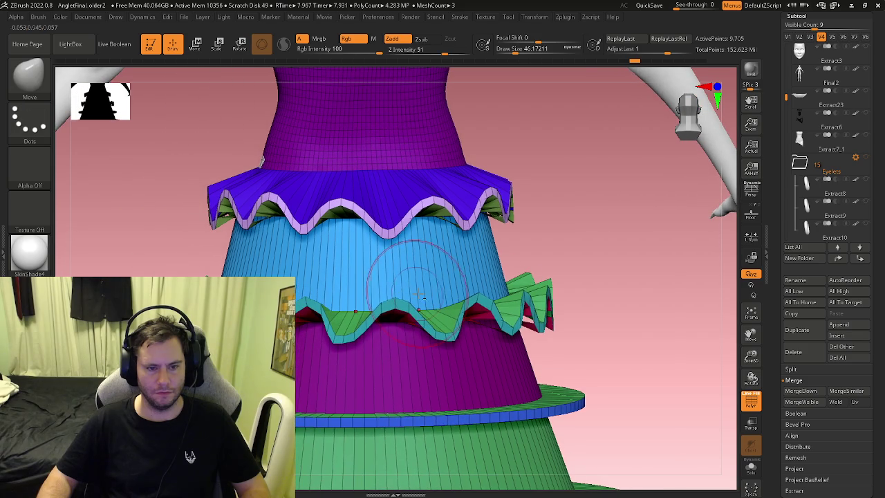
key("ctrl")
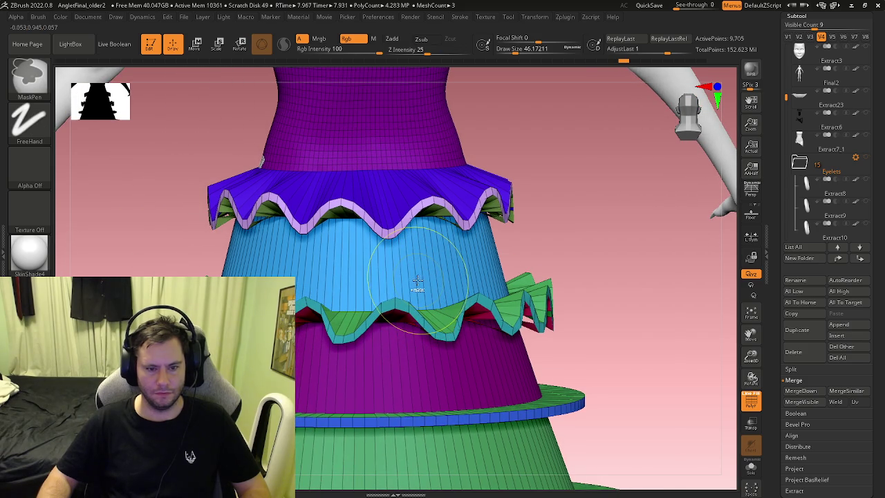
mouse_move(356, 296)
right_mouse_down()
mouse_move(381, 315)
mouse_move(429, 304)
right_mouse_up()
key("ctrl+shift+z")
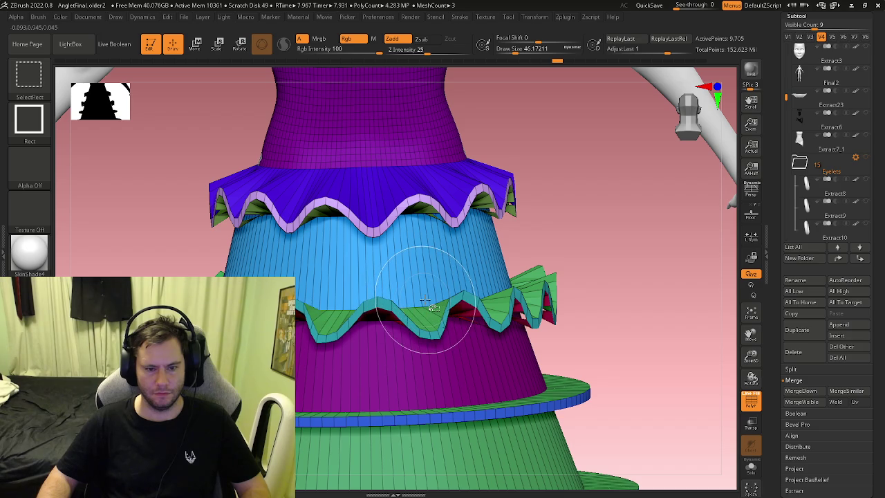
Face the skirt front and trial-pull part of the green frill down
mouse_move(474, 336)
right_mouse_down("ctrl")
mouse_move(559, 350)
mouse_move(366, 317)
mouse_move(415, 319)
right_mouse_up("ctrl")
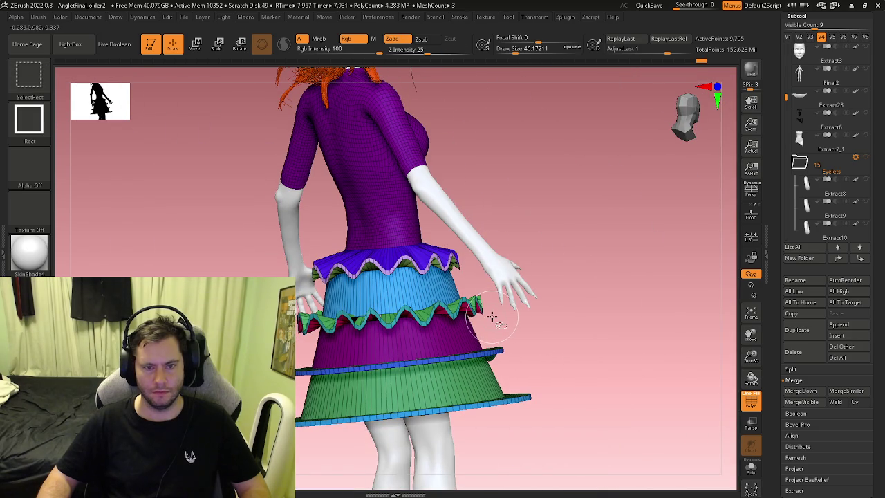
mouse_move(491, 317)
right_mouse_down()
mouse_move(432, 334)
mouse_move(387, 318)
mouse_move(369, 294)
right_mouse_up()
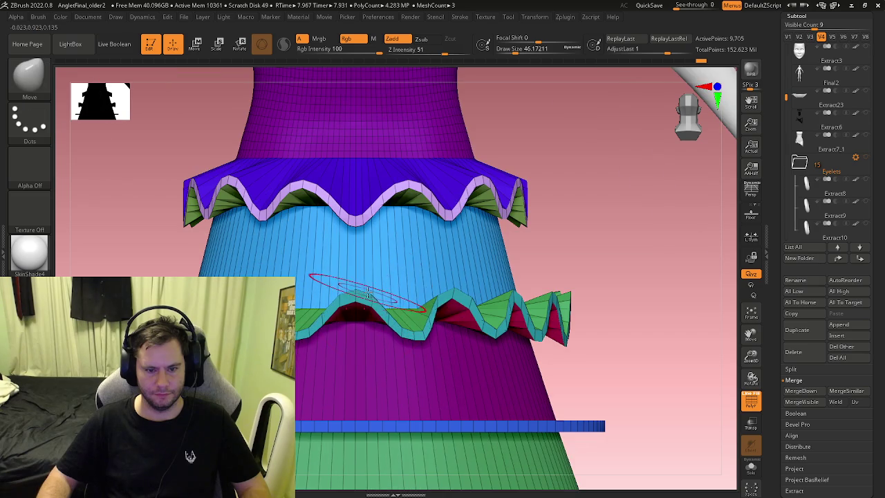
left_click_drag(369, 294, 315, 332)
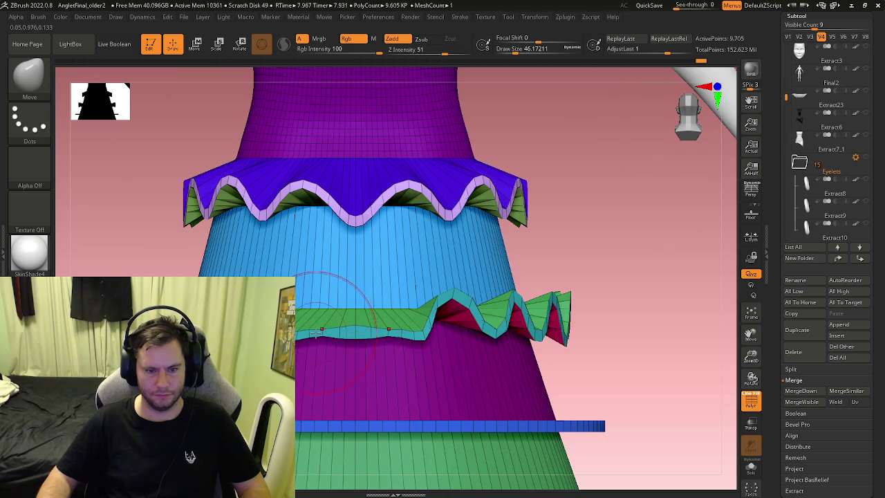
mouse_move(316, 335)
right_mouse_down()
mouse_move(346, 316)
mouse_move(488, 357)
mouse_move(430, 327)
mouse_move(367, 374)
right_mouse_up()
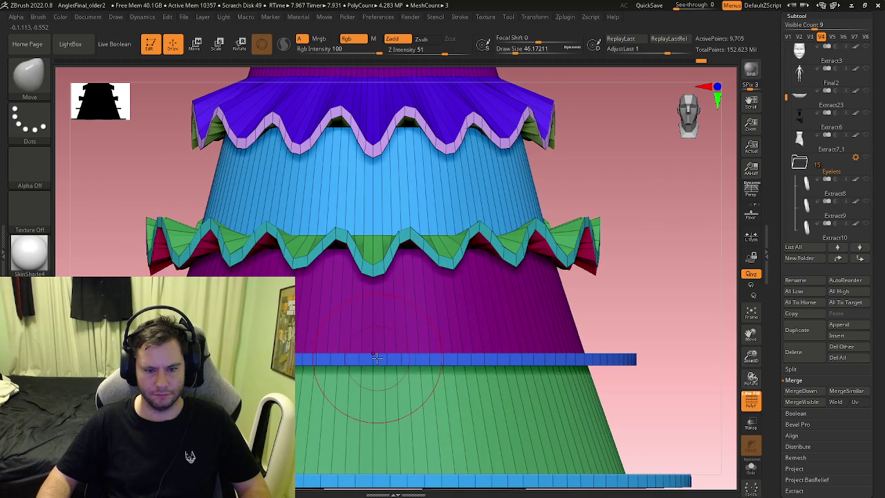
Pull two stretches of the blue band into V-shaped dips and lift another into a peak
left_click_drag(375, 365, 374, 390)
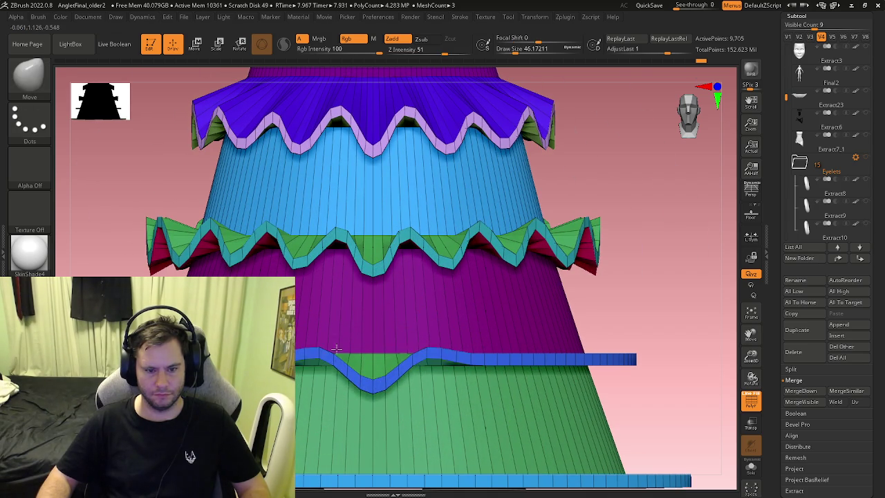
mouse_move(485, 364)
left_mouse_down()
mouse_move(482, 377)
mouse_move(513, 351)
mouse_move(469, 383)
left_mouse_up()
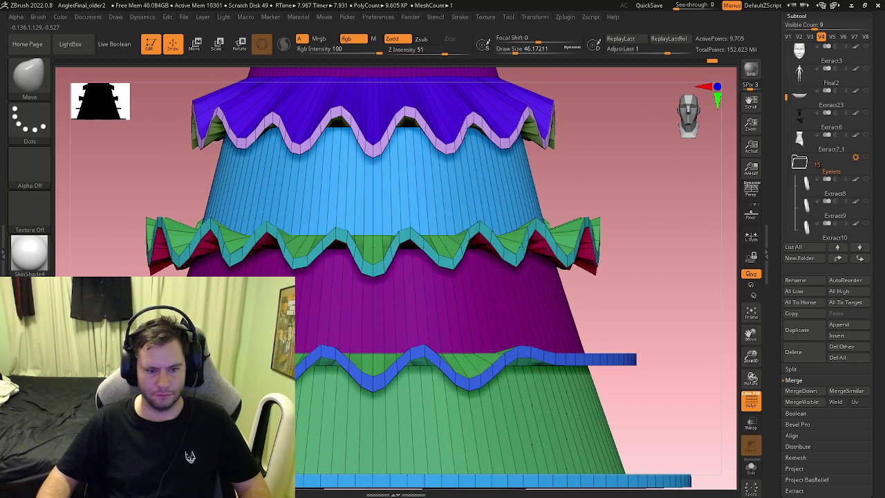
mouse_move(518, 357)
left_mouse_down()
mouse_move(342, 329)
mouse_move(398, 346)
mouse_move(389, 319)
mouse_move(384, 349)
left_mouse_up()
right_click(398, 346)
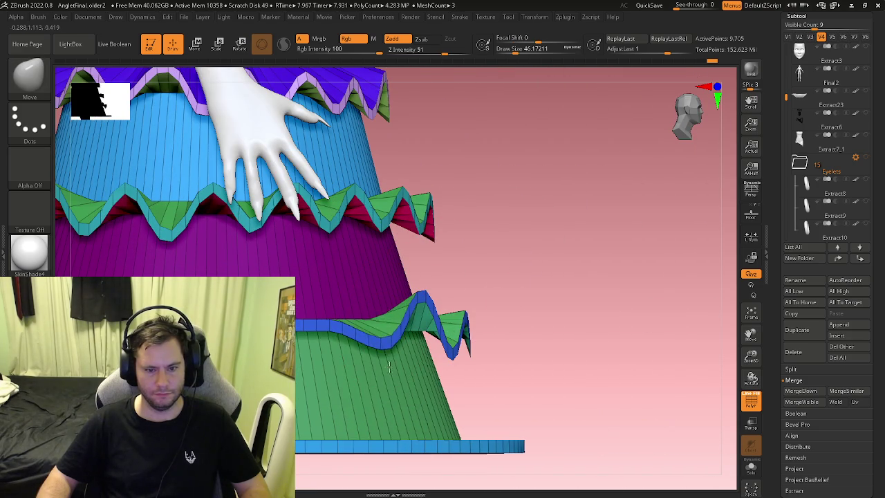
left_click_drag(341, 310, 346, 269)
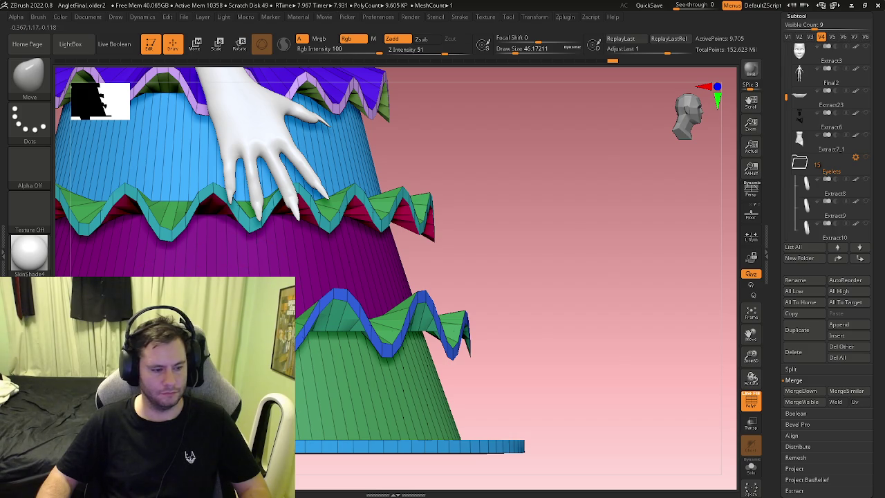
left_click_drag(519, 332, 365, 336, "shift")
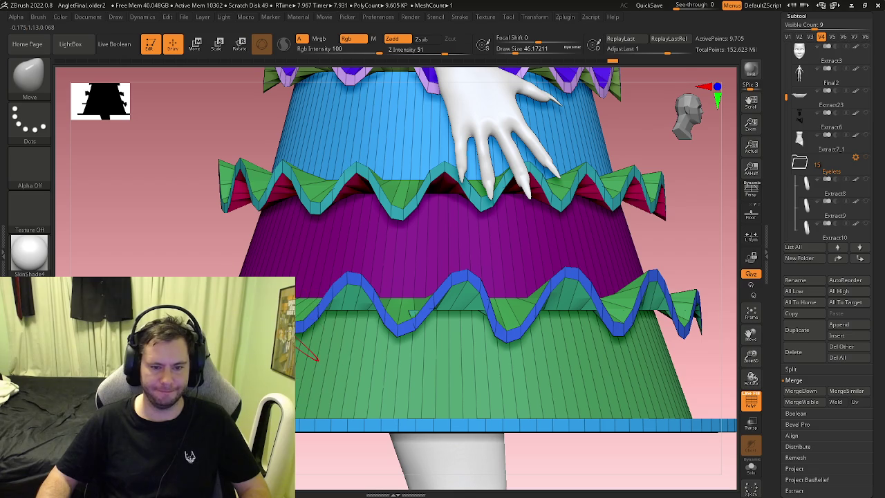
Continue the zigzag around the skirt's side, pulling the blue edge alternately down and up
right_click_drag(315, 356, 411, 302)
right_click(355, 277)
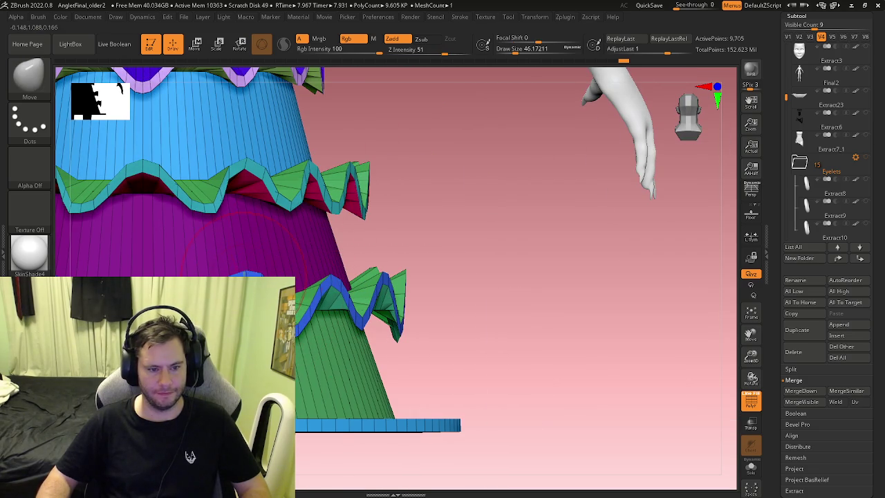
right_click_drag(229, 238, 310, 257)
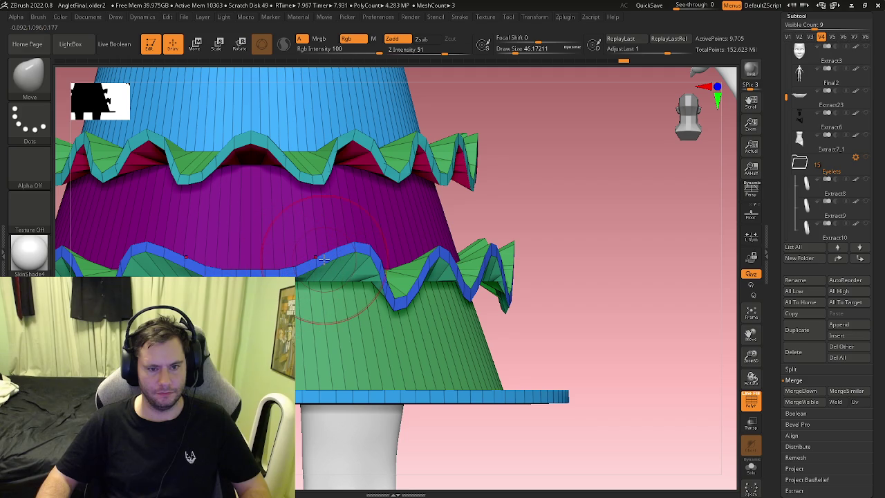
left_click_drag(325, 259, 339, 317)
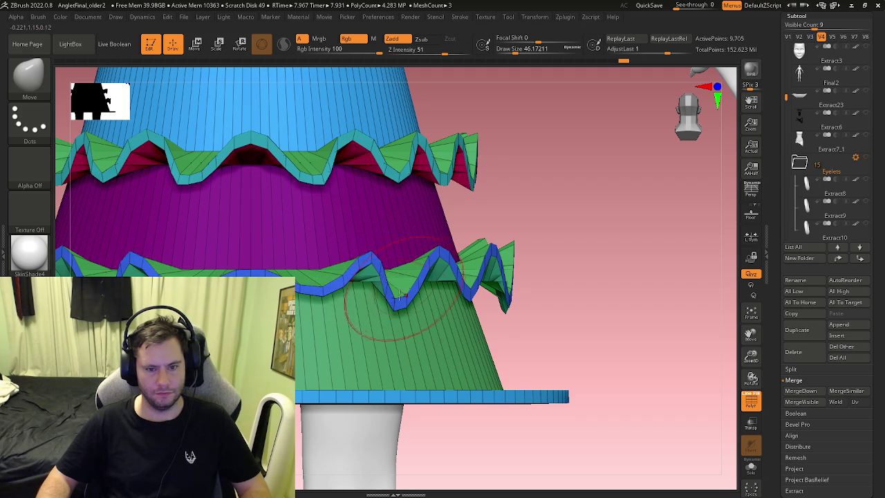
left_click_drag(384, 266, 327, 292, "ctrl+shift")
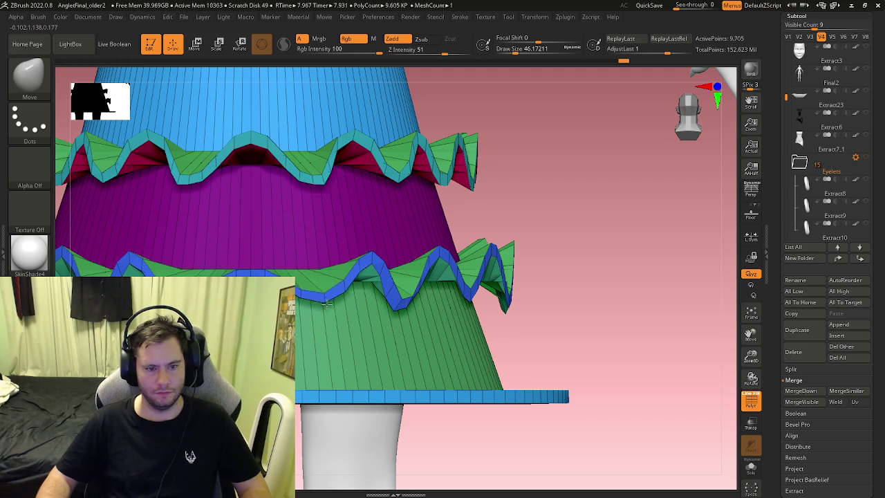
left_click_drag(258, 265, 234, 260)
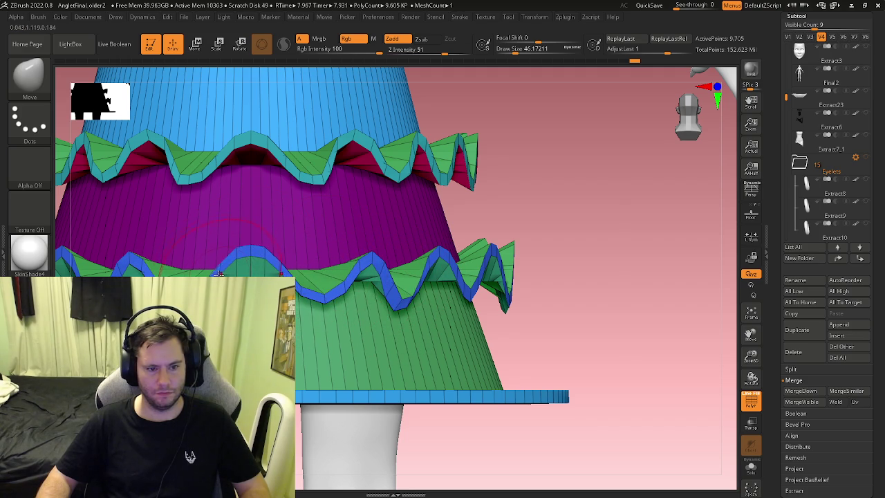
right_click_drag(308, 314, 213, 243, "alt")
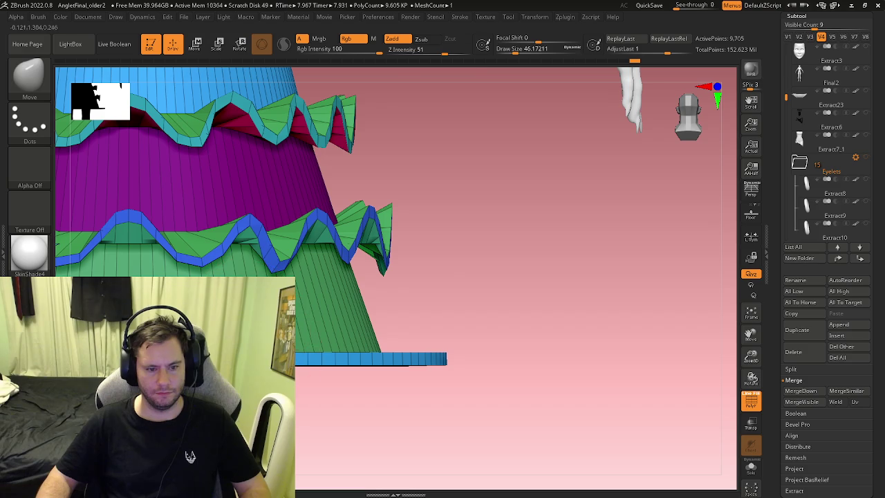
right_click_drag(140, 352, 263, 305, "alt")
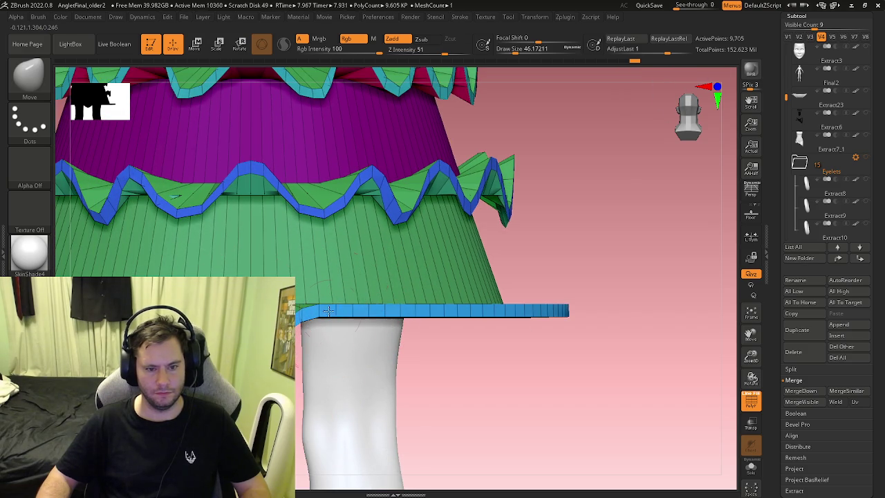
Wave the bottom hem band with alternating bumps and dips using the Move brush
left_click_drag(329, 311, 325, 293)
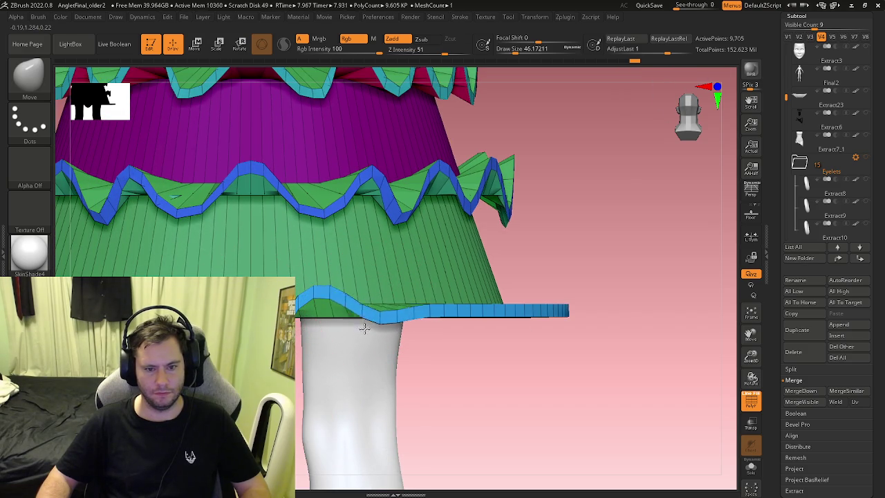
left_click_drag(419, 326, 422, 280)
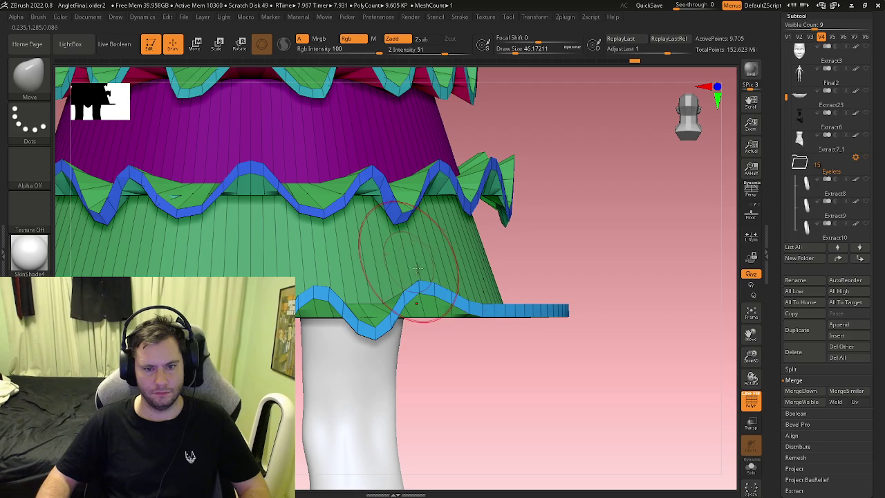
right_click_drag(462, 296, 413, 302)
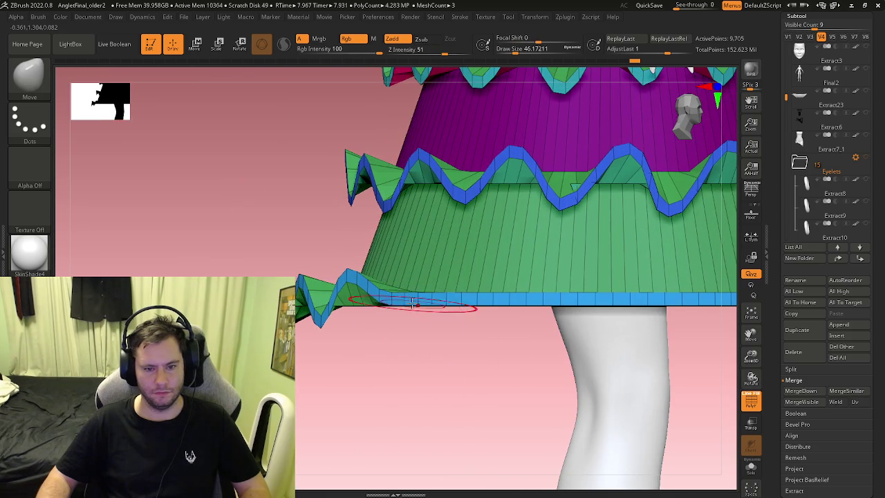
left_click_drag(398, 298, 390, 347)
left_click_drag(453, 306, 450, 274)
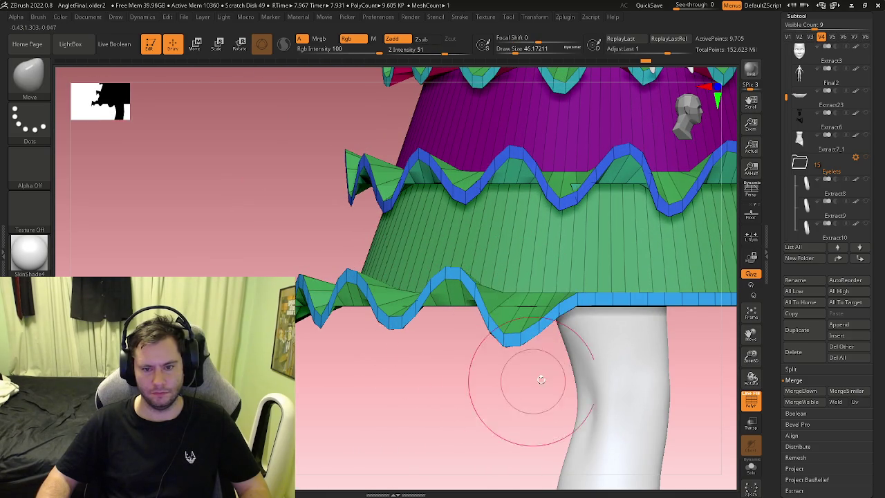
right_click_drag(523, 385, 436, 289)
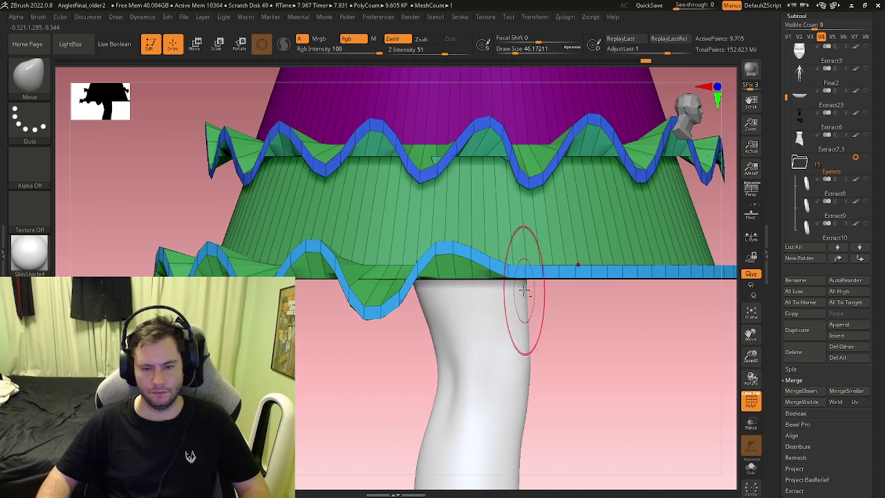
Nudge the ruffle geometry and pull the end of the ruffle band downward
right_click_drag(519, 287, 371, 257)
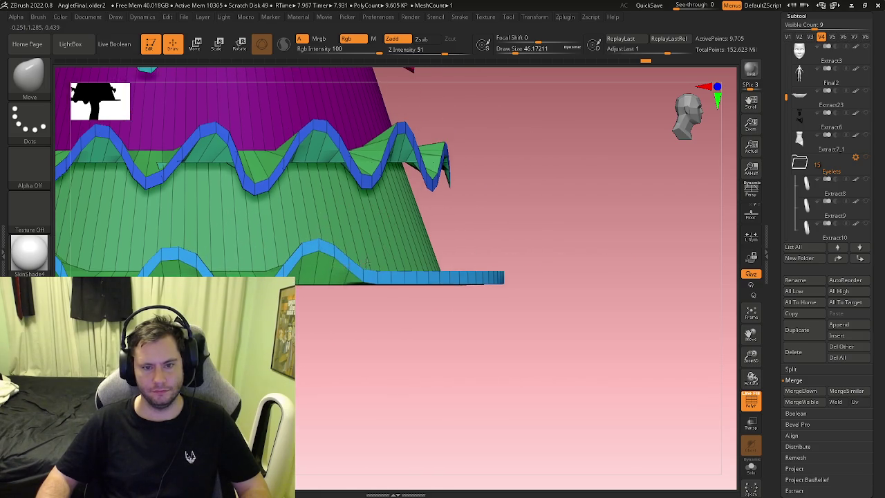
right_click_drag(444, 199, 421, 334)
left_click_drag(381, 275, 358, 323)
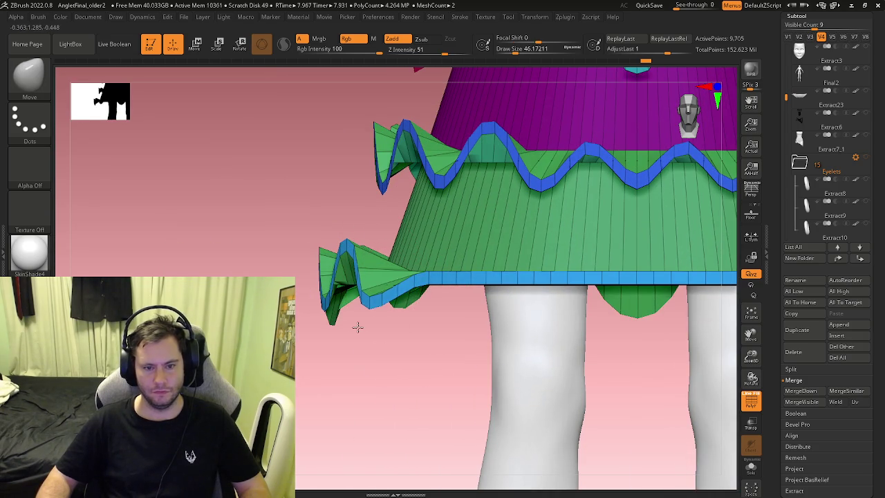
left_click_drag(383, 278, 383, 329)
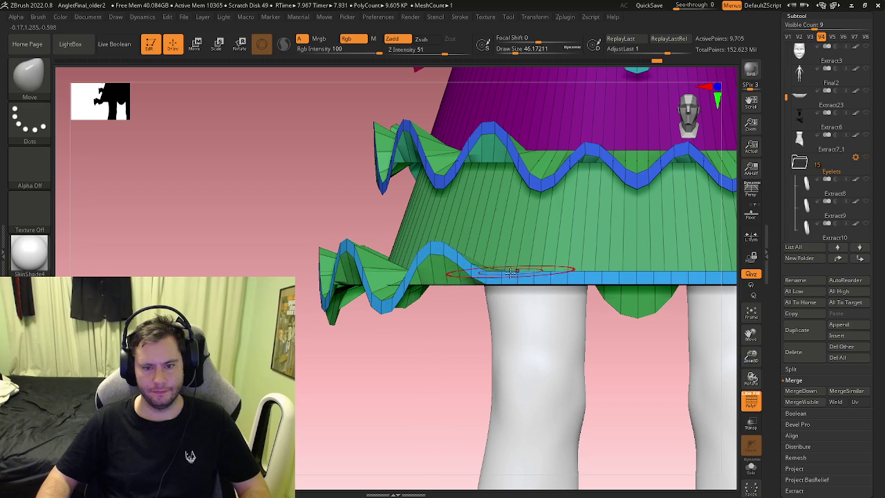
left_click_drag(506, 345, 474, 306)
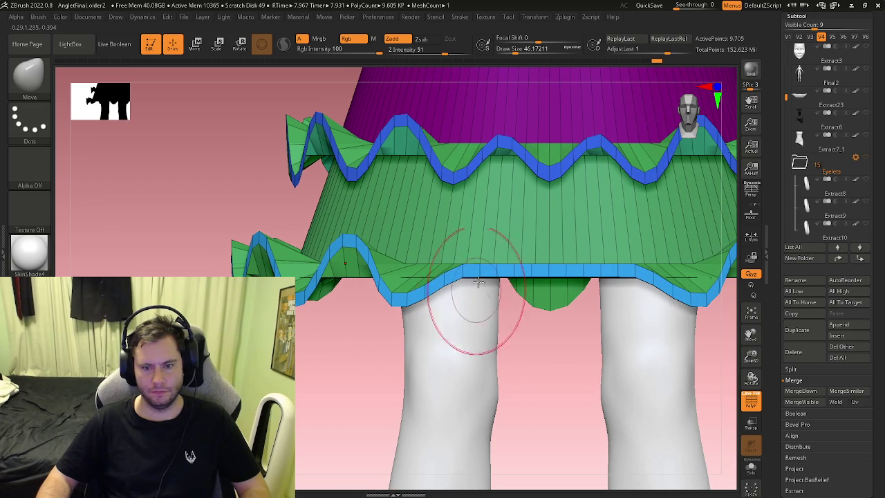
Undo a trial upward pull of the front ruffle edge and select the ZModeler brush
left_click_drag(465, 273, 433, 238)
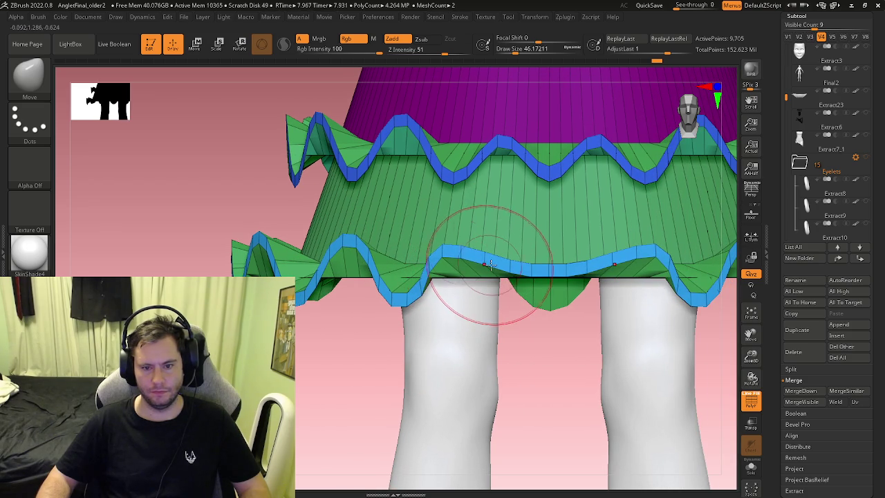
key("ctrl+z")
key("ctrl")
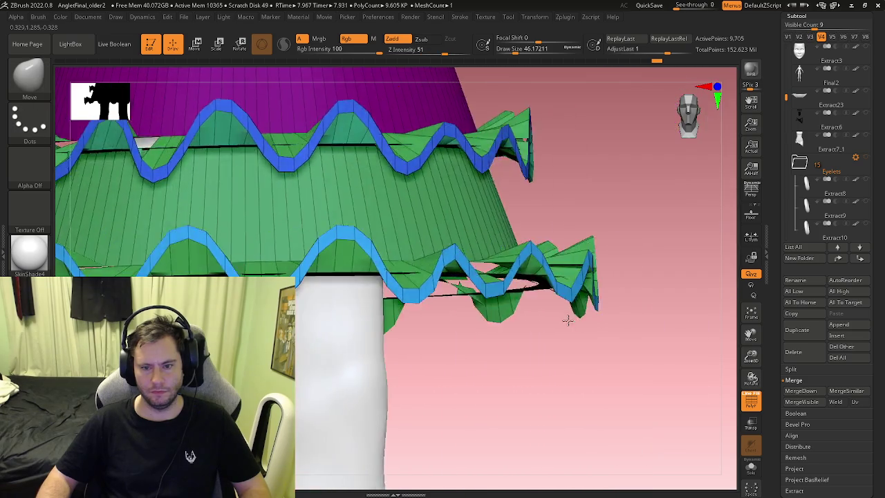
mouse_move(612, 342)
right_mouse_down()
mouse_move(535, 324)
mouse_move(514, 299)
mouse_move(494, 303)
mouse_move(482, 326)
mouse_move(565, 317)
mouse_move(423, 371)
mouse_move(442, 326)
mouse_move(458, 163)
mouse_move(413, 147)
right_mouse_up()
key("b")
key("m")
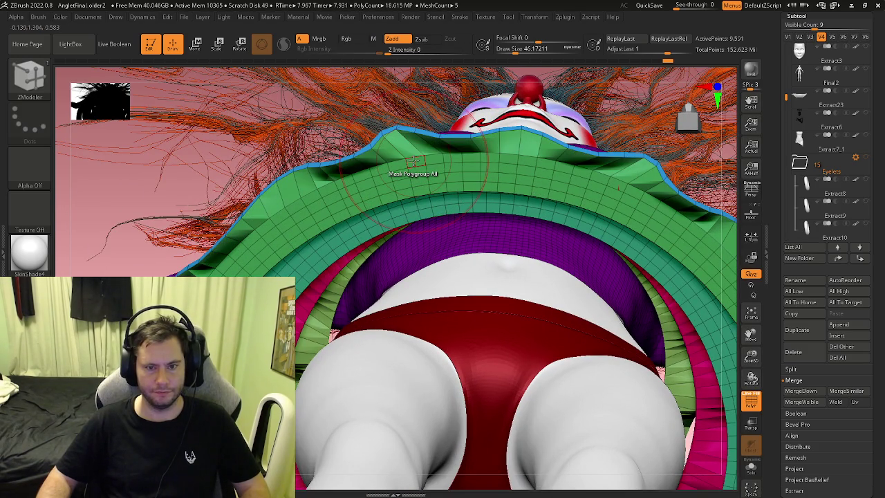
Delete four horizontal edge loops from the green skirt band with ZModeler
left_click(413, 159)
left_click(418, 178)
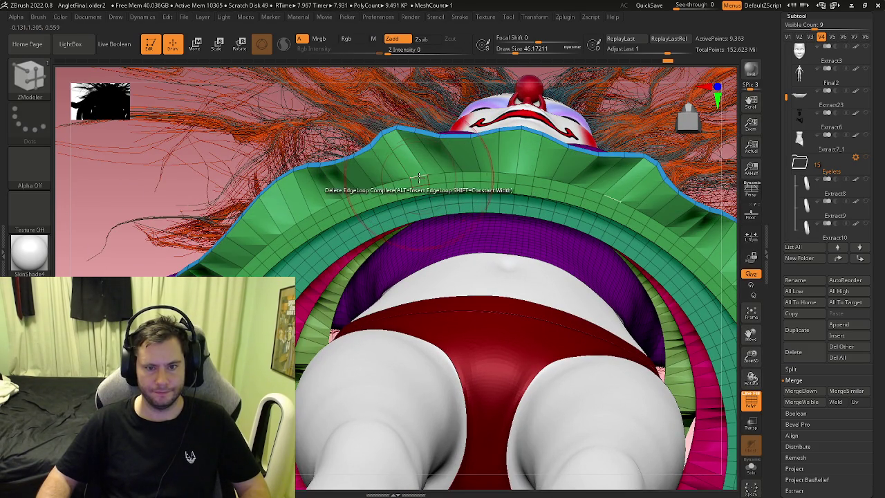
left_click(416, 177)
left_click(420, 190)
mouse_move(420, 190)
right_mouse_down()
mouse_move(435, 182)
mouse_move(370, 281)
mouse_move(372, 259)
right_mouse_up()
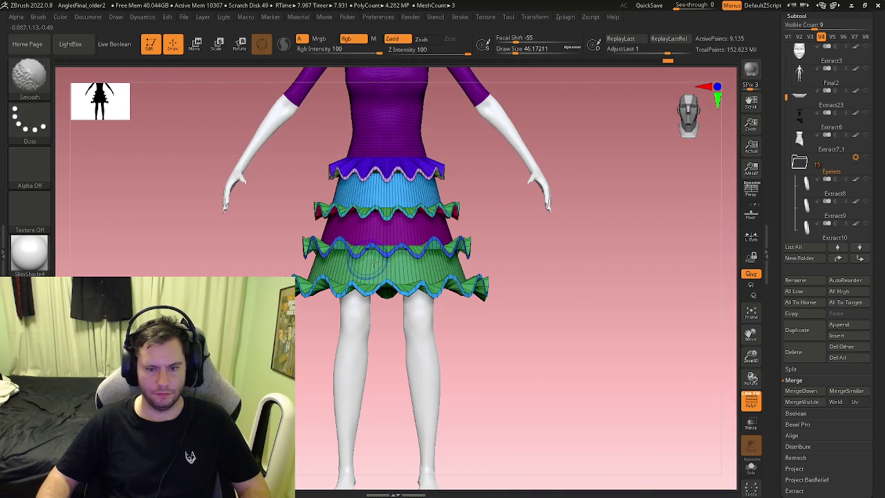
Mask everything except the bottom ruffle tier and move it upward with Transpose
left_click_drag(574, 341, 235, 268, "ctrl")
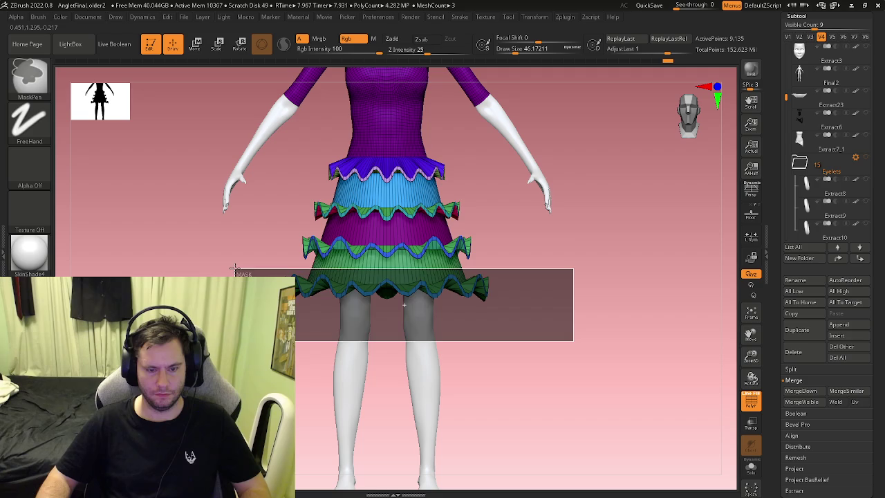
left_click(300, 269, "alt")
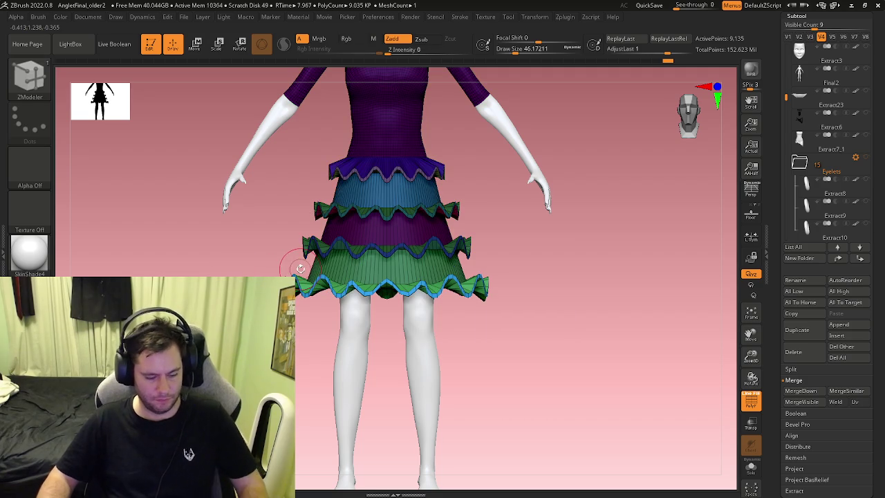
key("w")
left_click_drag(386, 197, 387, 173)
right_click_drag(403, 325, 396, 265, "alt")
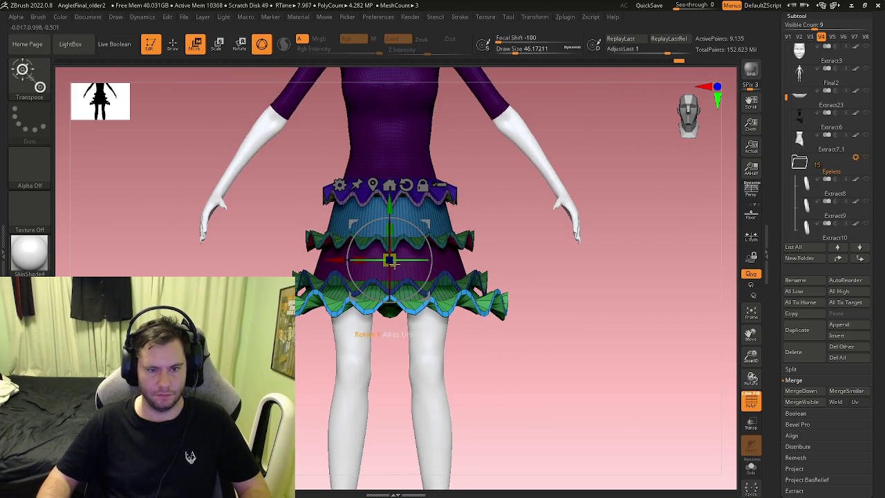
right_click_drag(464, 279, 436, 297)
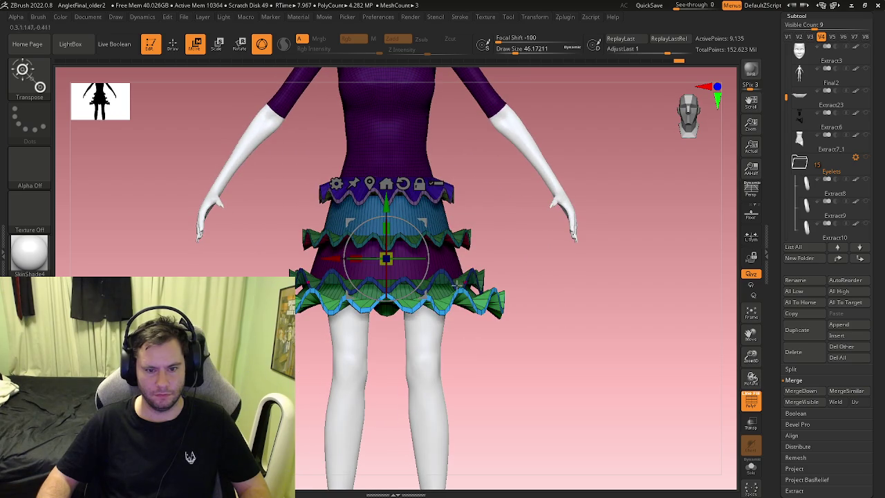
Toggle Polyframe off and on to inspect the skirt, then undo the last tier edit
key("q")
key("shift+f")
right_click_drag(474, 323, 497, 329)
key("shift+f")
key("w")
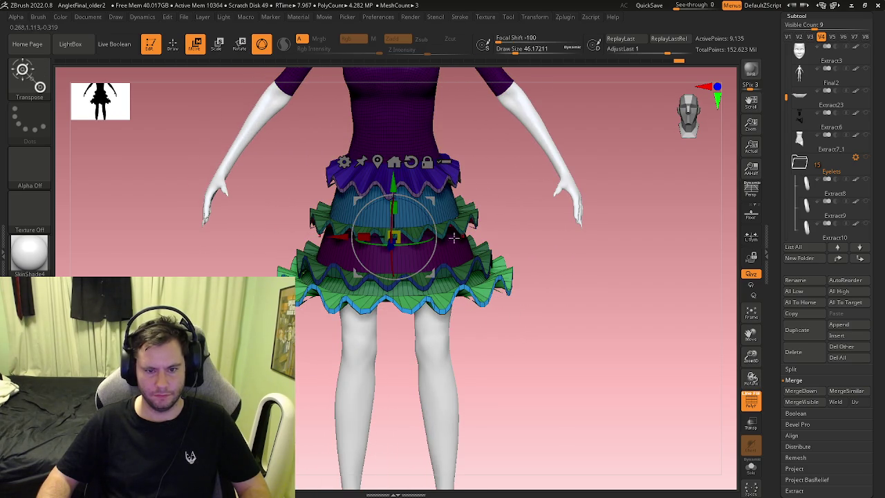
key("ctrl+z")
Reposition the gizmo on the skirt and scale the bottom ruffle tier down slightly
left_click(330, 292)
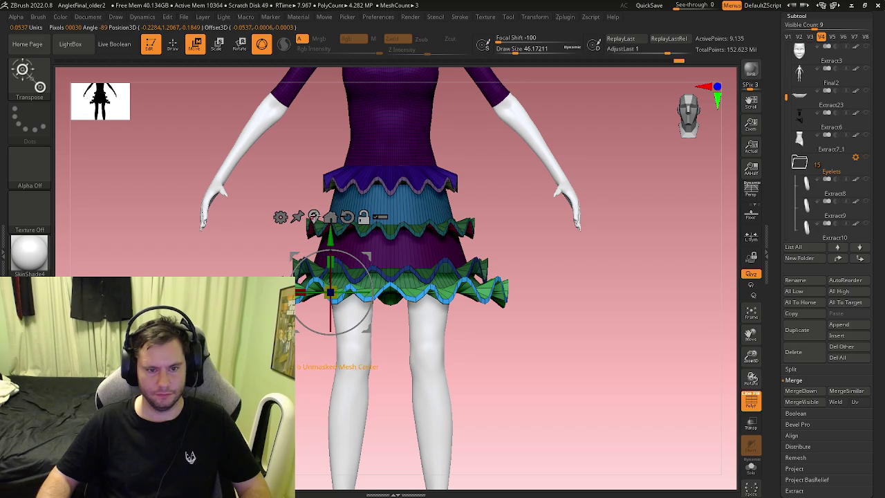
left_click(331, 217)
scroll(389, 292, "up", 3)
left_click_drag(366, 311, 359, 323)
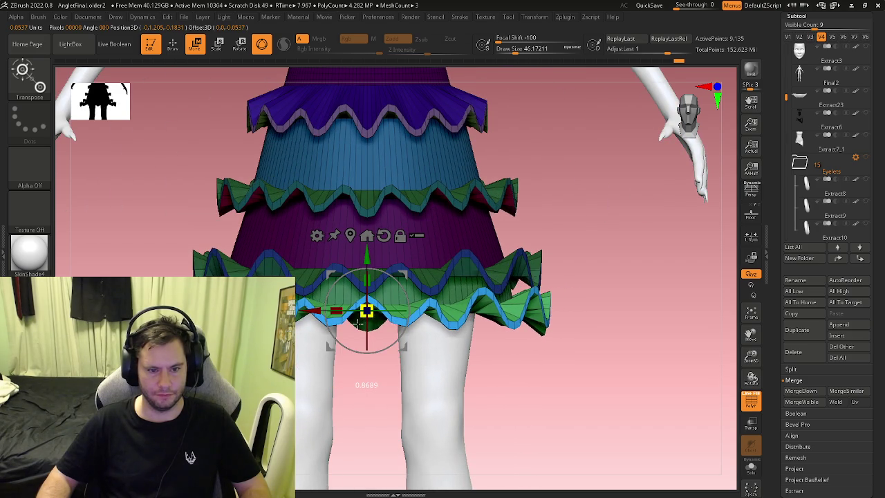
mouse_move(377, 333)
right_mouse_down()
mouse_move(446, 309)
mouse_move(387, 379)
right_mouse_up()
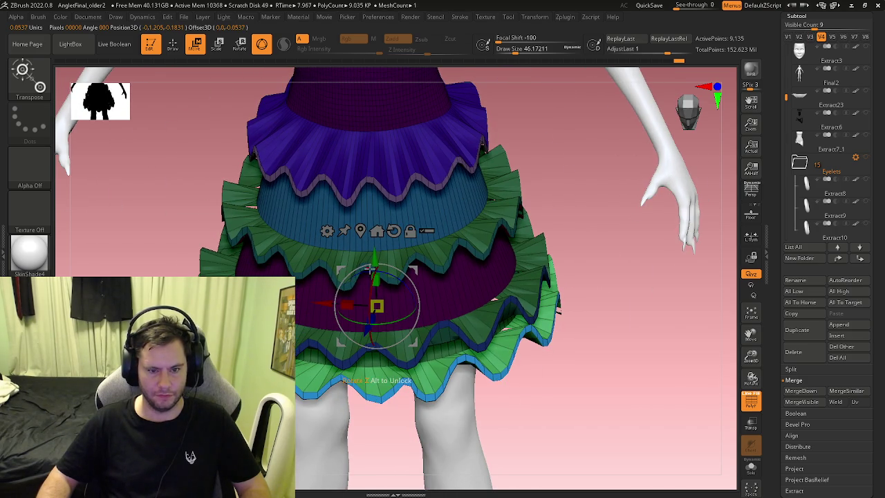
left_click_drag(374, 258, 376, 254)
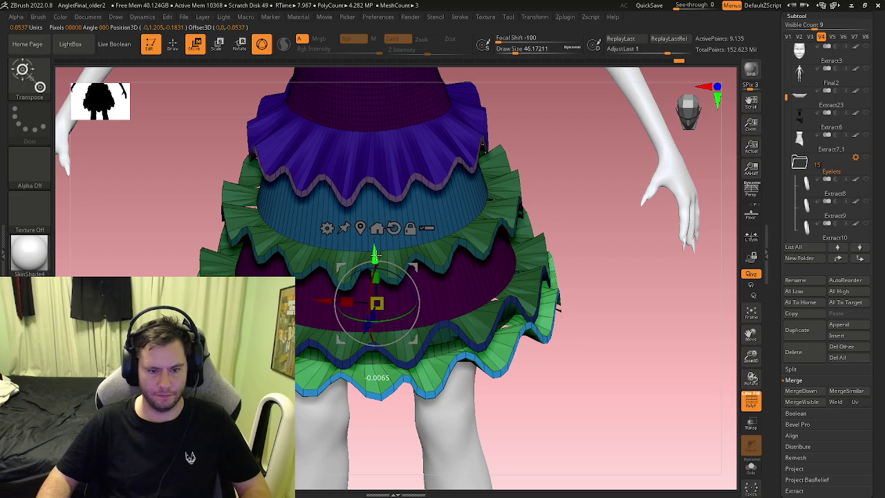
Return to edge editing and look at the hem from underneath
mouse_move(374, 254)
right_mouse_down()
mouse_move(464, 273)
mouse_move(465, 257)
right_mouse_up()
right_click_drag(476, 315, 398, 323)
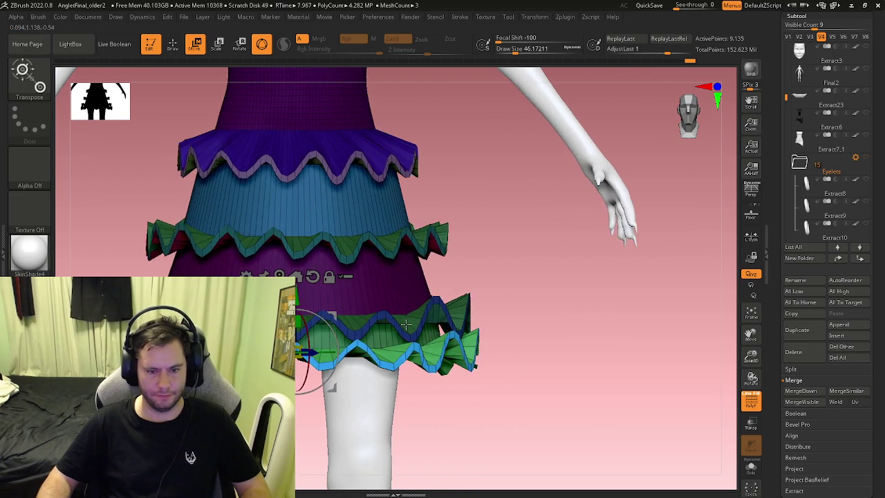
key("q")
mouse_move(504, 277)
right_mouse_down()
mouse_move(526, 293)
mouse_move(574, 301)
mouse_move(448, 330)
mouse_move(507, 339)
right_mouse_up()
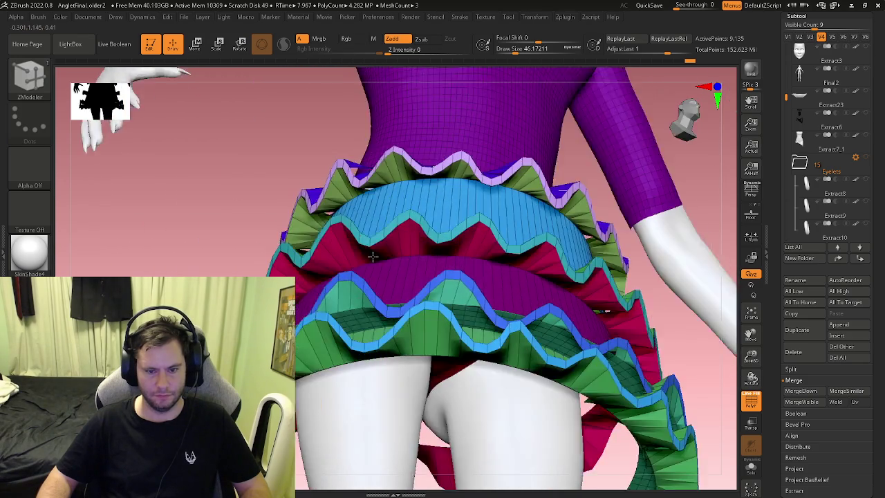
Delete five more edge loops from the bottom ruffle band with ZModeler
key("b")
key("Escape")
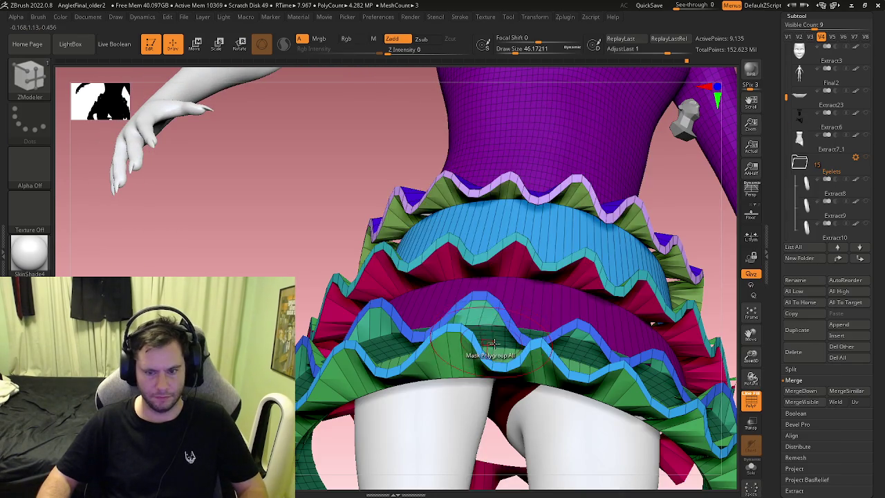
right_click_drag(513, 311, 430, 233, "alt")
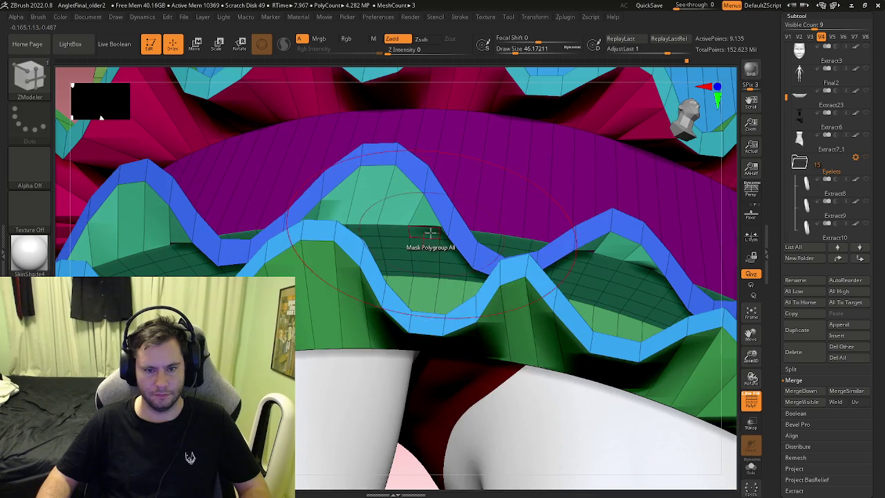
left_click(394, 224)
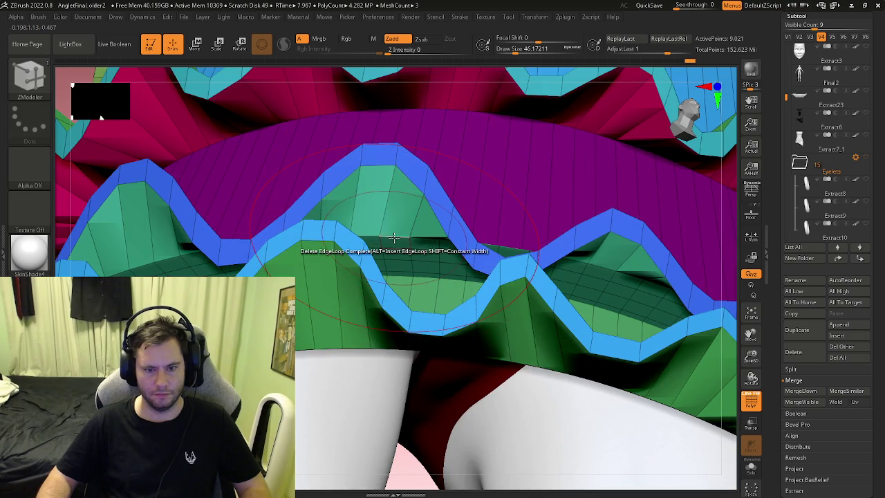
left_click(394, 237)
left_click(399, 246)
left_click(399, 248)
left_click(399, 248)
mouse_move(399, 247)
right_mouse_down("alt")
mouse_move(408, 273)
mouse_move(475, 298)
right_mouse_up("alt")
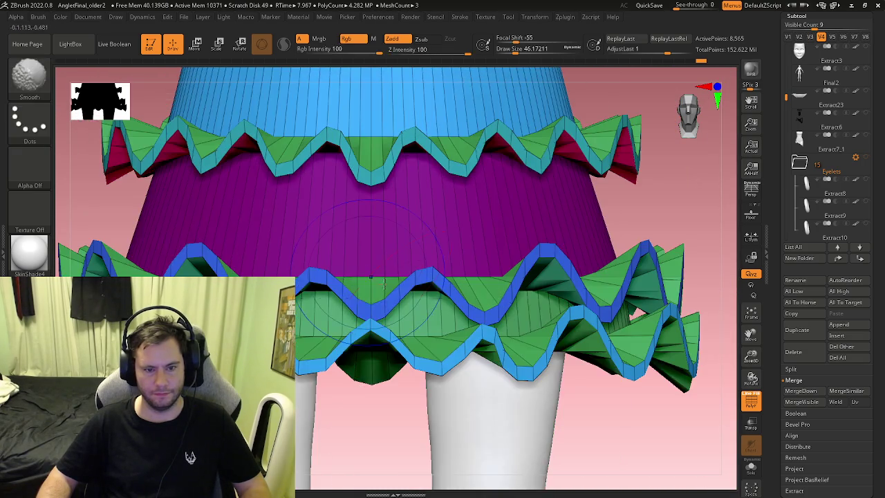
Mask all but the bottom frill and lift it upward with Transpose
left_click_drag(565, 343, 294, 284, "ctrl")
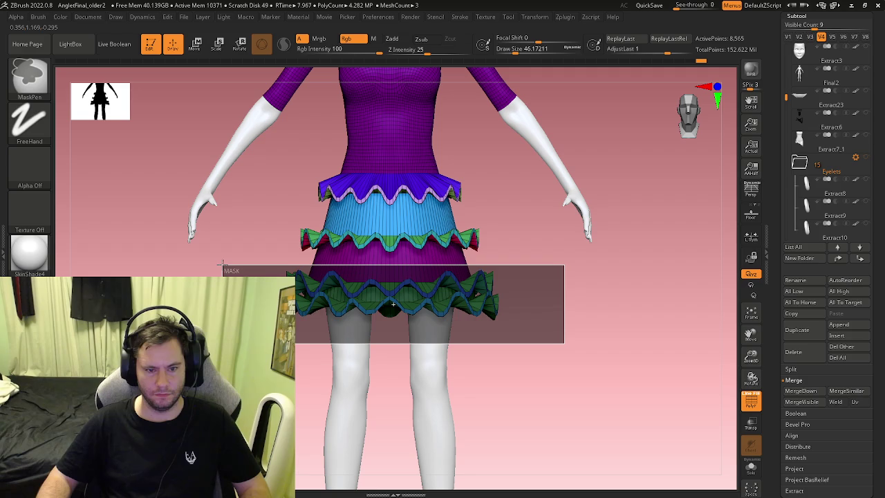
left_click_drag(223, 265, 223, 265, "ctrl")
key("ctrl+i")
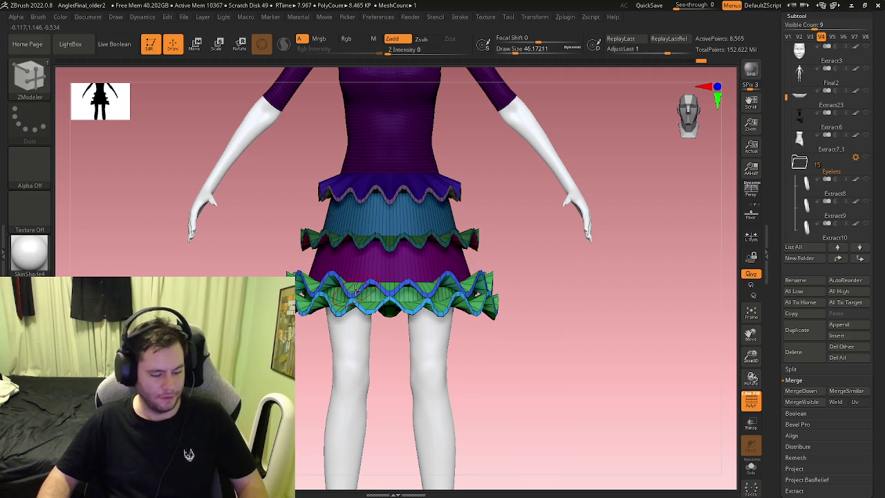
key("w")
left_click_drag(391, 249, 398, 220)
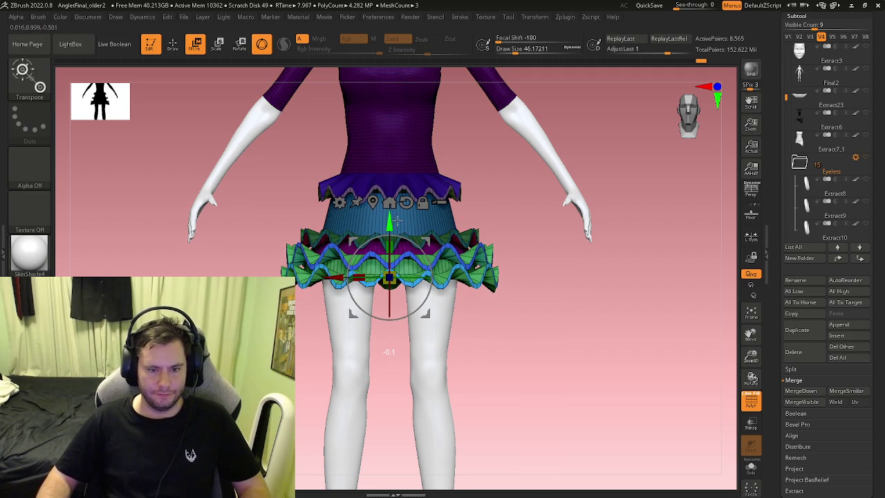
mouse_move(397, 220)
right_mouse_down()
mouse_move(368, 257)
mouse_move(368, 299)
right_mouse_up()
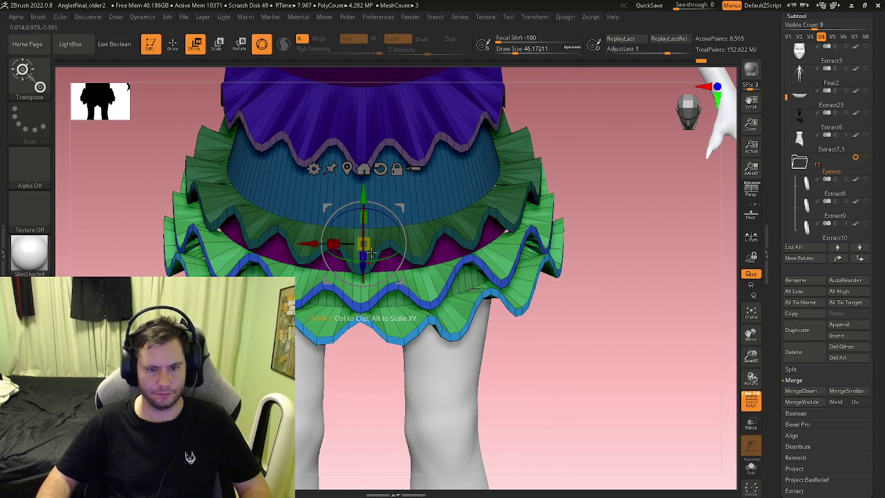
Shrink the bottom frill to about 0.91 scale and view the whole figure from the front
left_click_drag(363, 197, 378, 175)
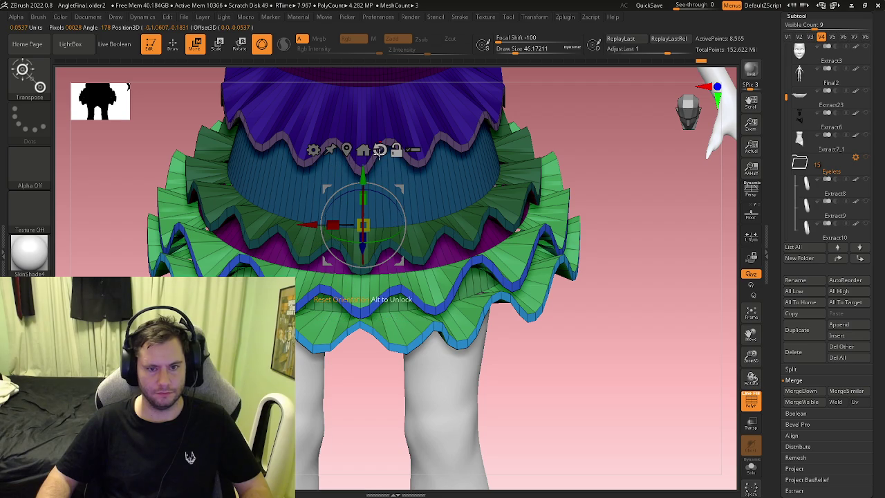
mouse_move(365, 227)
left_mouse_down()
mouse_move(364, 236)
mouse_move(361, 225)
mouse_move(377, 215)
mouse_move(339, 214)
left_mouse_up()
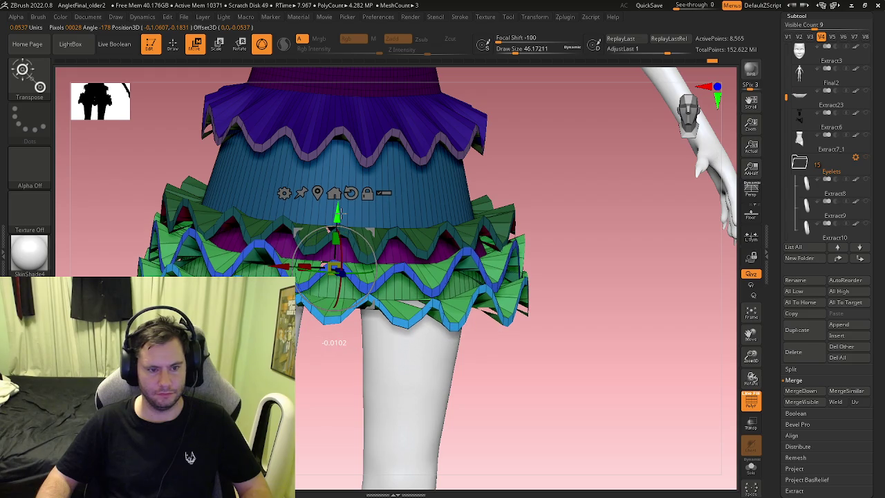
mouse_move(284, 217)
left_mouse_down()
mouse_move(221, 220)
mouse_move(328, 235)
left_mouse_up()
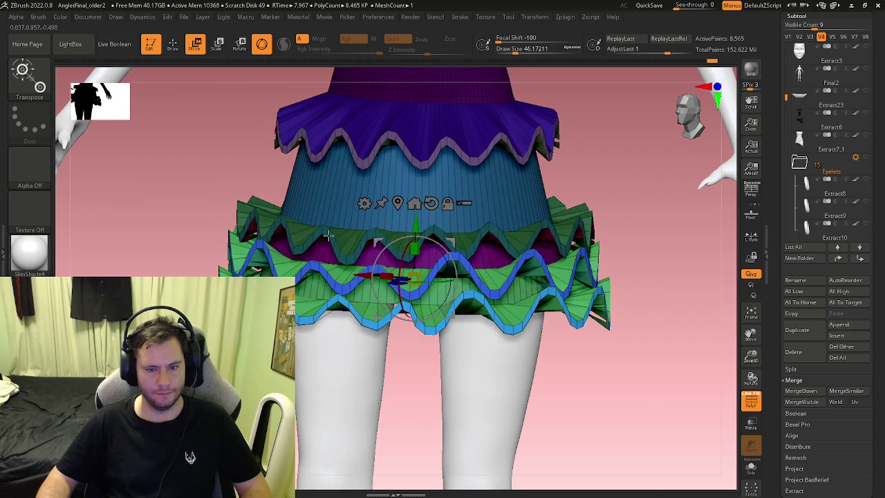
key("b")
key("z")
key("m")
mouse_move(411, 253)
left_mouse_down()
mouse_move(533, 257)
mouse_move(531, 241)
mouse_move(413, 162)
mouse_move(154, 212)
left_mouse_up()
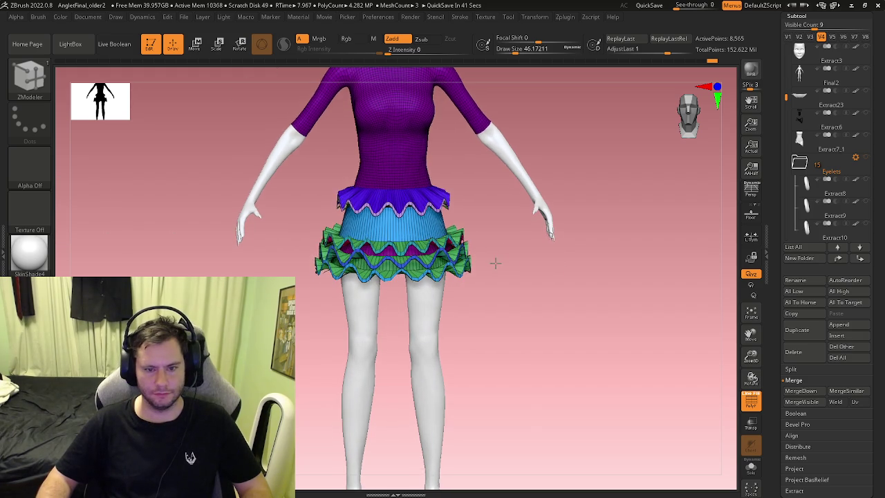
Mask all but the skirt and lift the ruffles slightly upward
left_click_drag(531, 325, 259, 228, "ctrl")
left_click(314, 231, "ctrl")
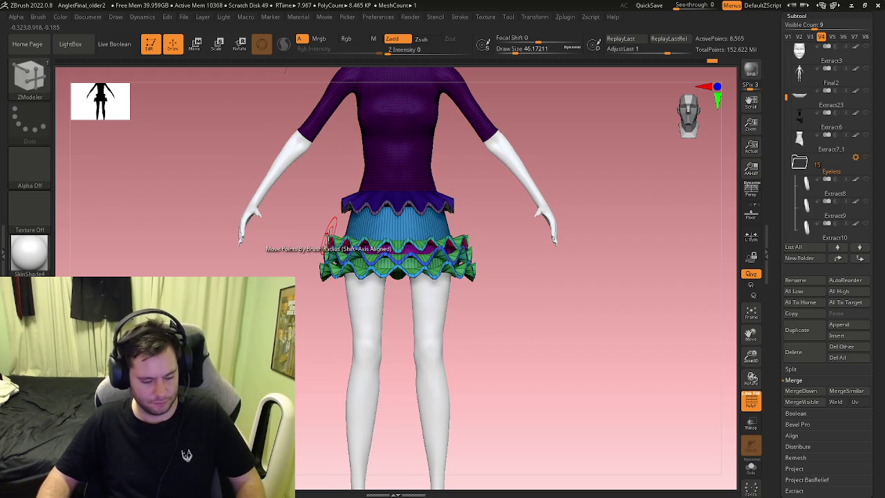
key("w")
right_click_drag(415, 263, 415, 220, "ctrl")
left_click_drag(334, 339, 334, 314)
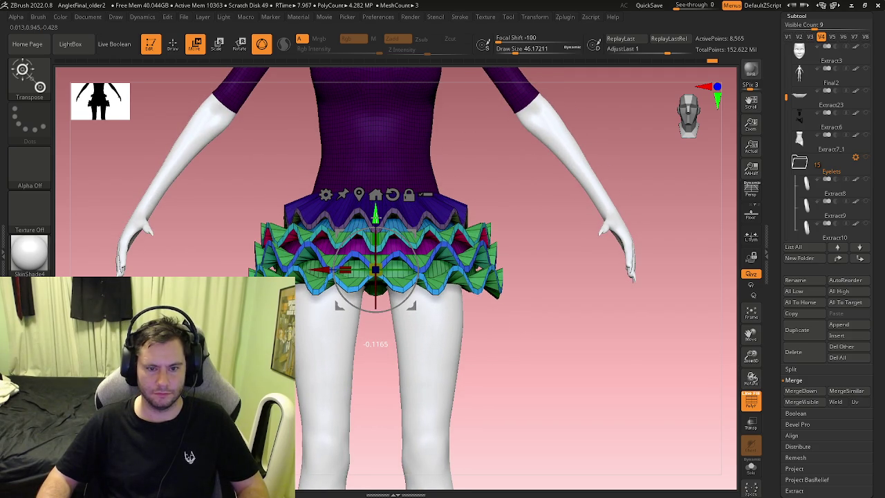
mouse_move(376, 325)
right_mouse_down()
mouse_move(425, 262)
mouse_move(475, 326)
mouse_move(446, 323)
mouse_move(468, 340)
mouse_move(445, 343)
mouse_move(379, 273)
right_mouse_up()
key("f")
Widen the green ruffle layer outward with the Transpose gizmo
key("b")
key("z")
key("m")
key("w")
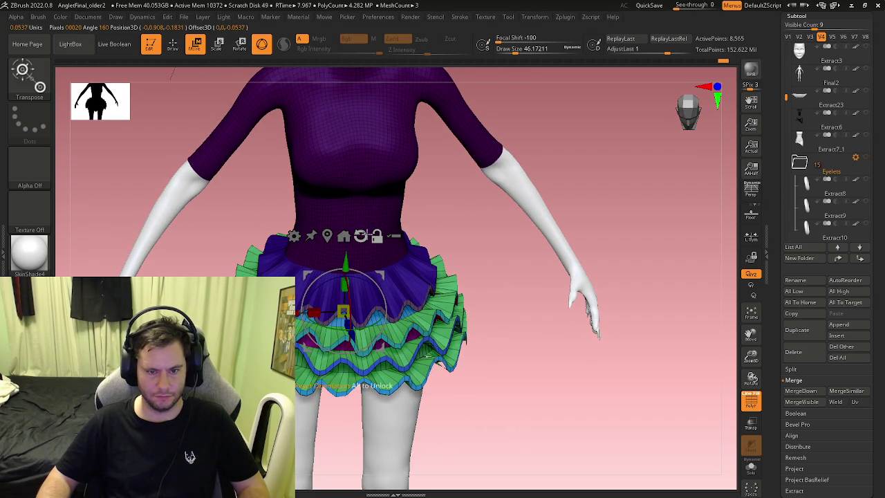
right_click_drag(405, 277, 362, 257)
left_click_drag(366, 272, 368, 274)
right_click_drag(377, 277, 387, 242)
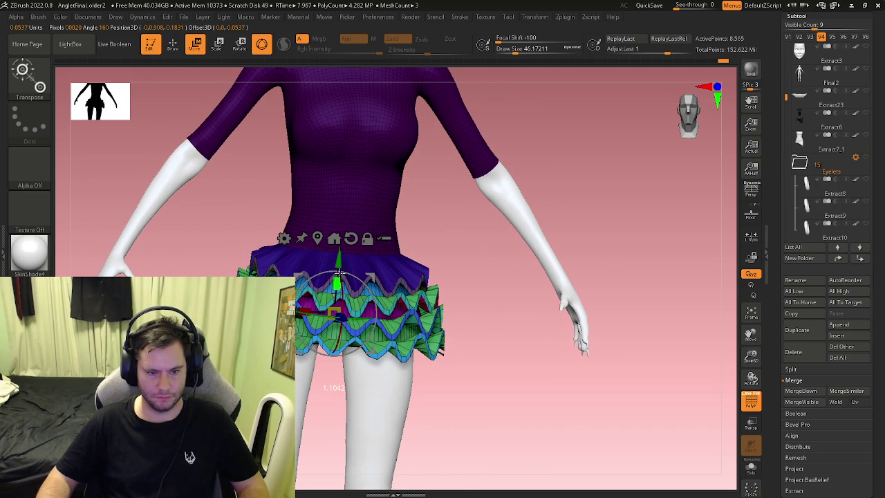
right_click_drag(344, 263, 331, 293, "ctrl")
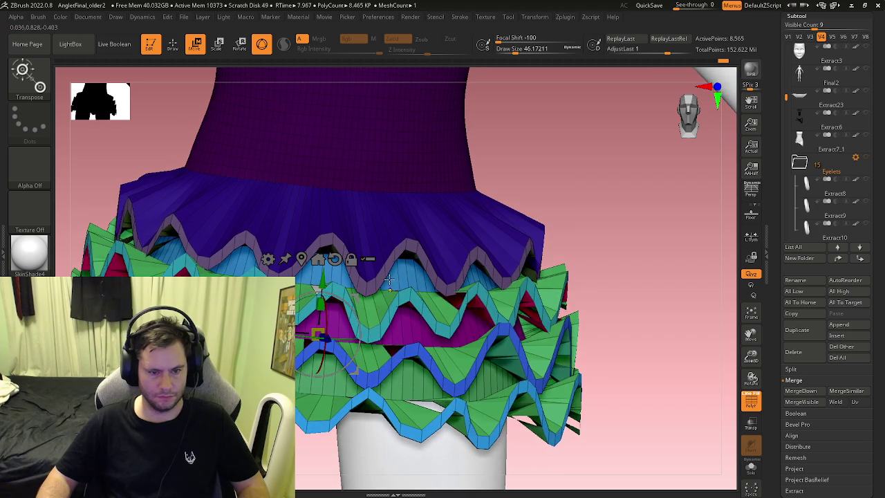
left_click_drag(319, 303, 329, 279)
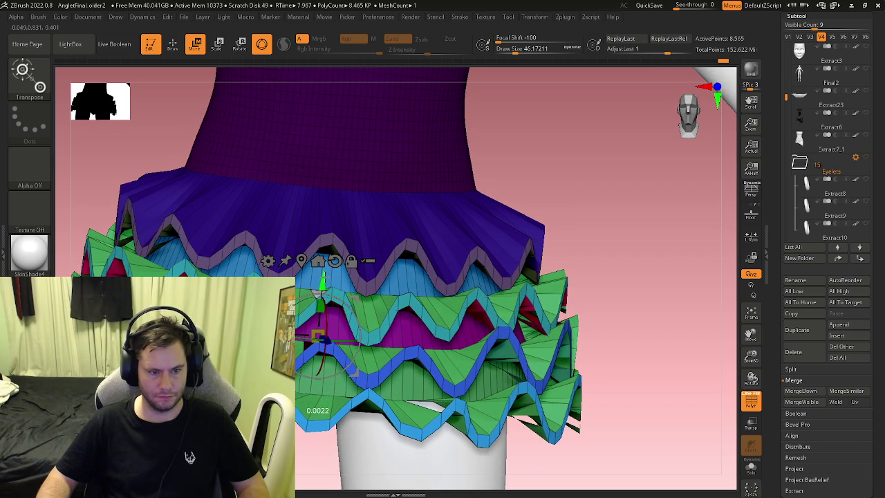
right_click_drag(330, 279, 516, 296, "ctrl")
Re-mask around the skirt, nudge it slightly upward, then clear the mask
key("q")
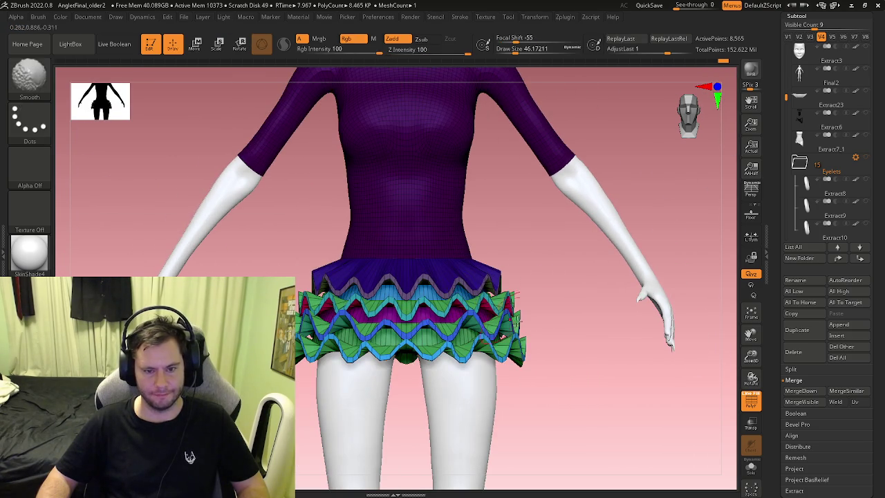
key("b")
key("z")
key("m")
left_click_drag(575, 402, 256, 268, "ctrl")
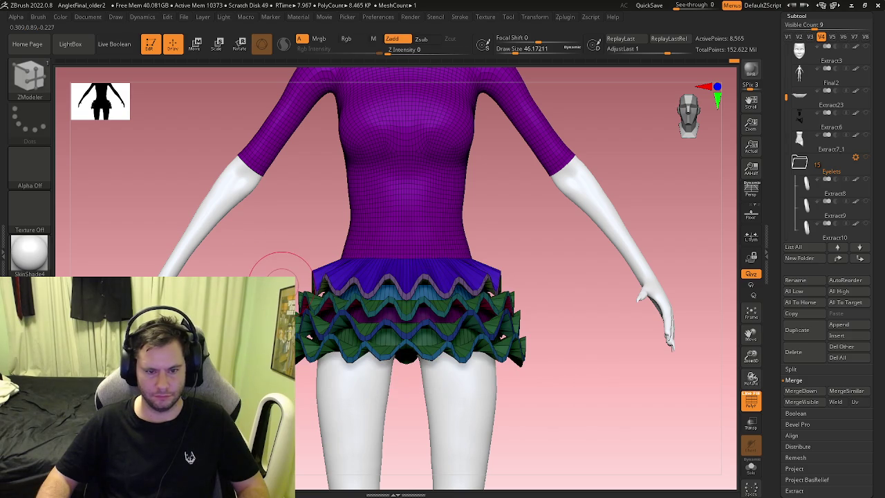
left_click(291, 270, "ctrl")
key("w")
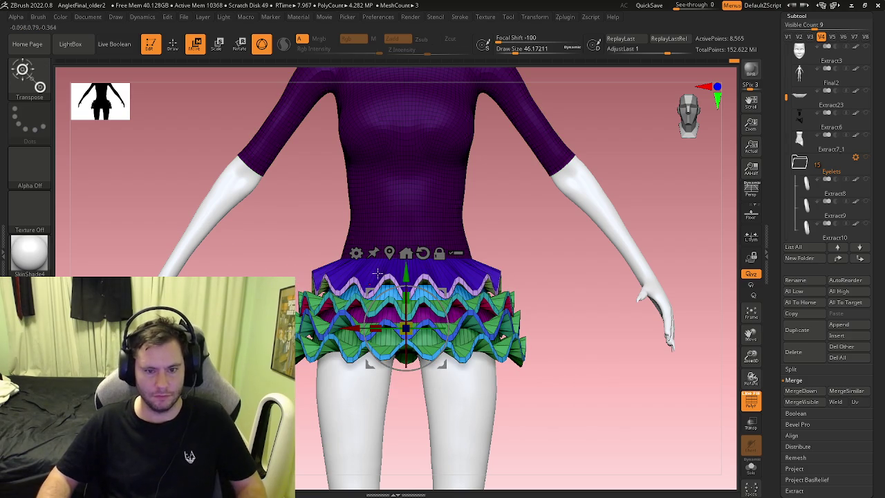
left_click_drag(410, 274, 408, 265)
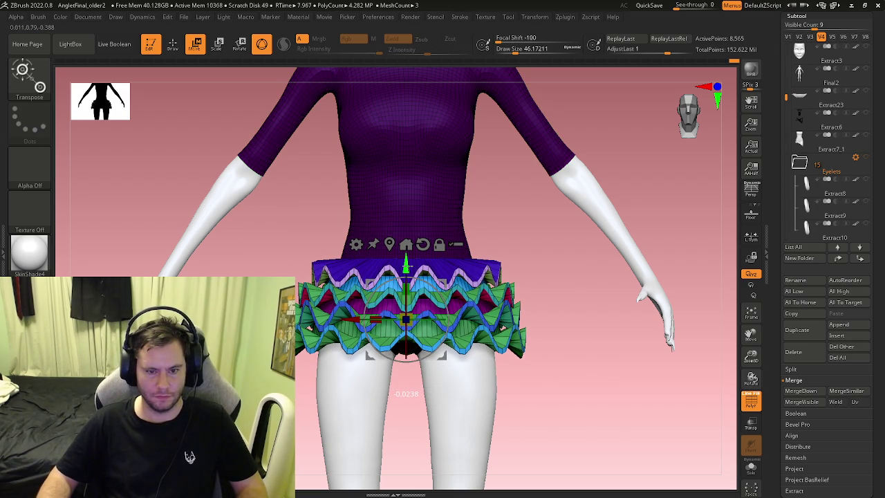
key("q")
left_click_drag(563, 325, 492, 330)
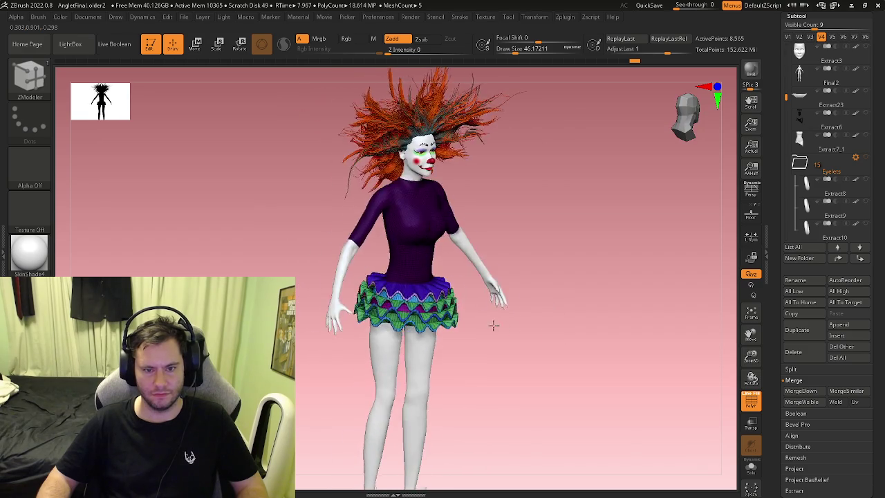
Lower the skirt on the hips with the transpose gizmo from a front view
mouse_move(502, 334)
left_mouse_down("alt")
mouse_move(541, 399)
mouse_move(295, 315)
mouse_move(449, 296)
left_mouse_up("alt")
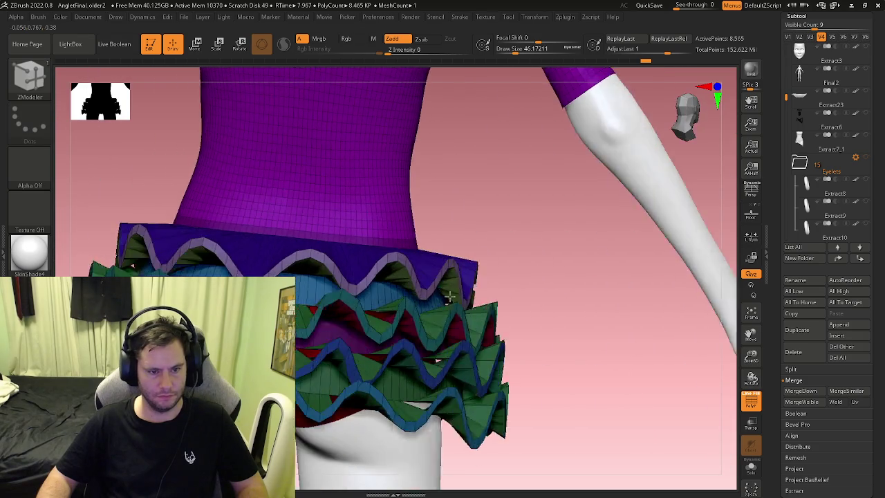
key("f")
left_click_drag(390, 291, 488, 344)
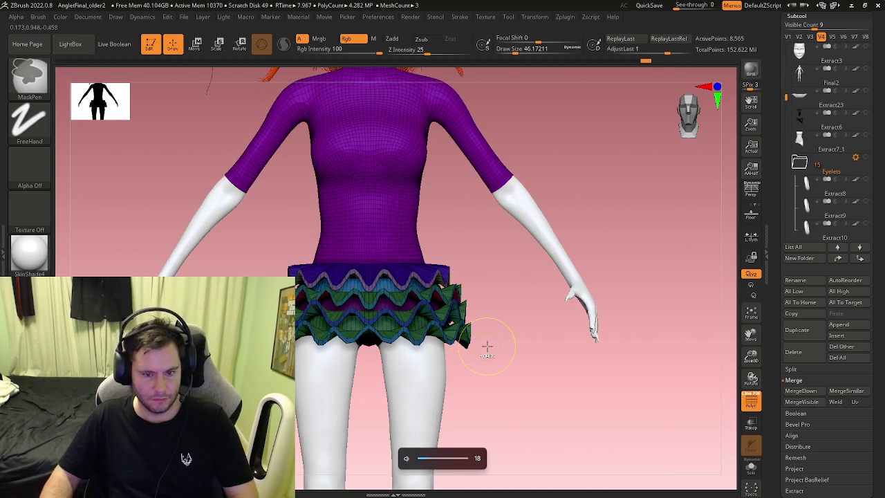
key("w")
left_click_drag(367, 257, 366, 276)
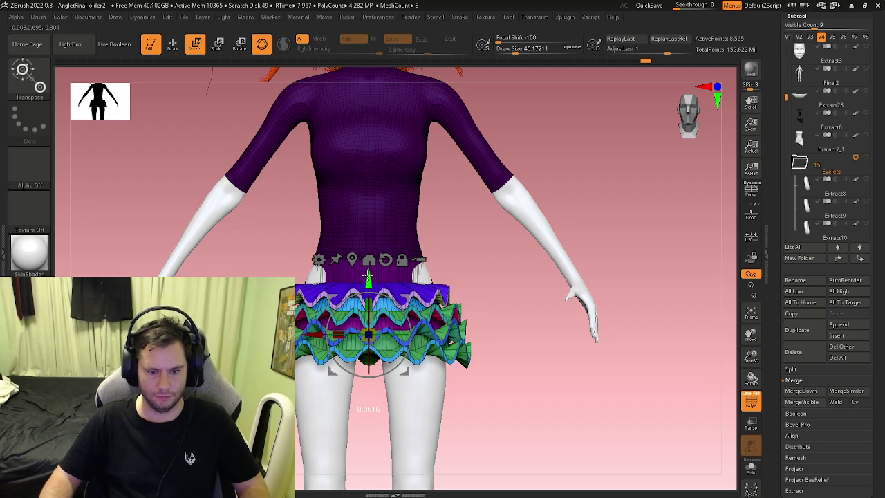
Scale the skirt up uniformly, then check it from the back
left_click_drag(443, 388, 467, 374, "shift")
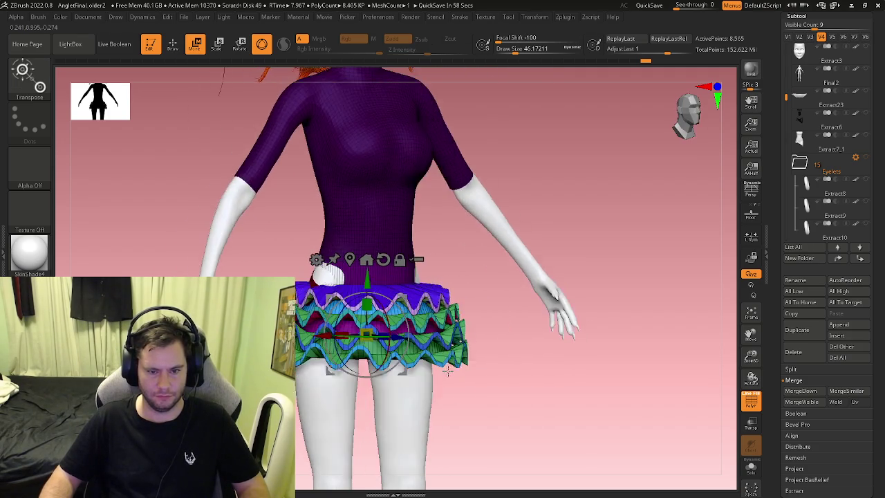
right_click_drag(473, 375, 428, 378, "ctrl")
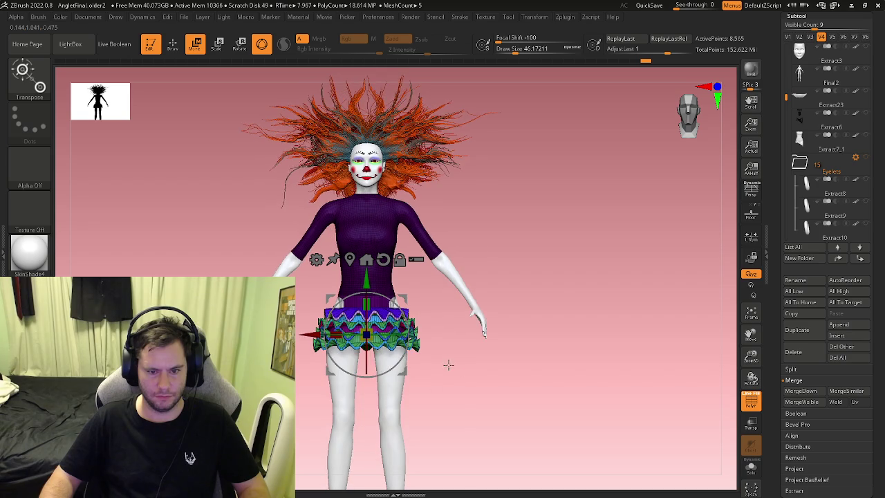
right_click_drag(449, 364, 491, 363, "ctrl")
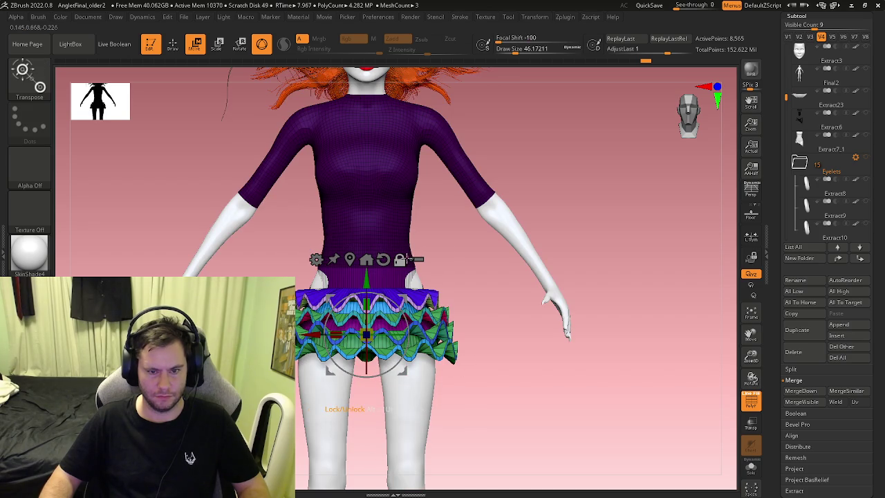
left_click_drag(368, 274, 374, 264, "alt")
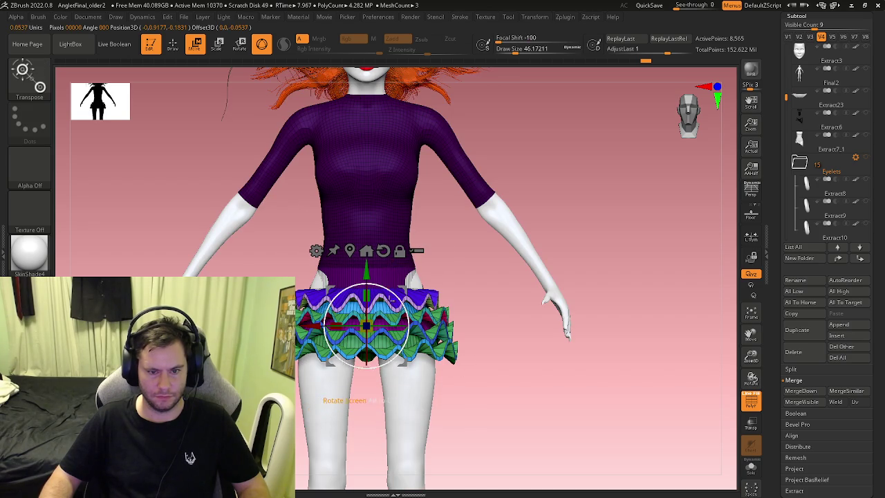
left_click_drag(373, 322, 384, 316)
key("f")
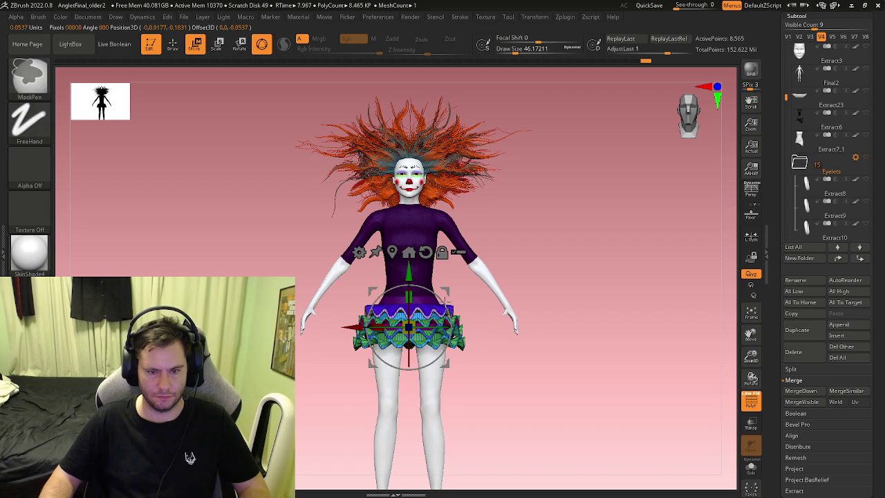
mouse_move(450, 325)
left_mouse_down()
mouse_move(535, 305)
mouse_move(498, 312)
mouse_move(476, 342)
mouse_move(514, 356)
mouse_move(529, 352)
mouse_move(527, 324)
mouse_move(492, 298)
mouse_move(512, 365)
left_mouse_up()
key("q")
Lower the skirt a little more and scale it up further
scroll(512, 365, "down", 2)
key("w")
scroll(495, 352, "down", 2)
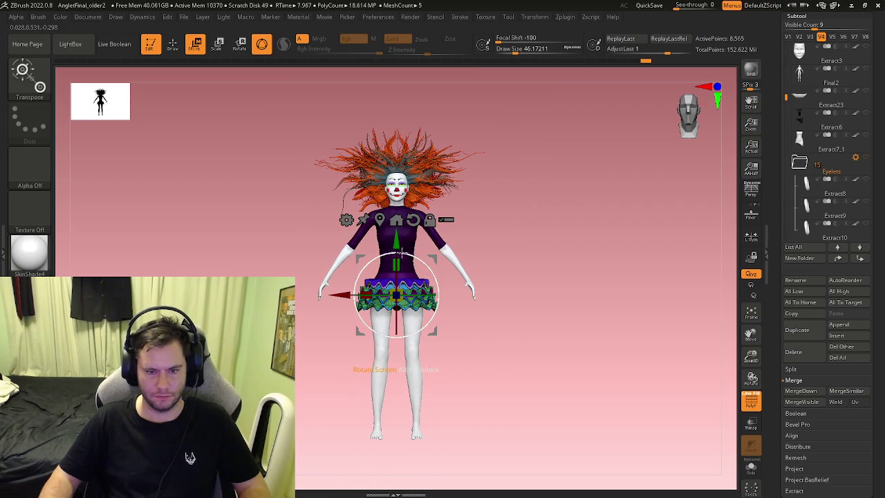
left_click_drag(402, 247, 403, 259)
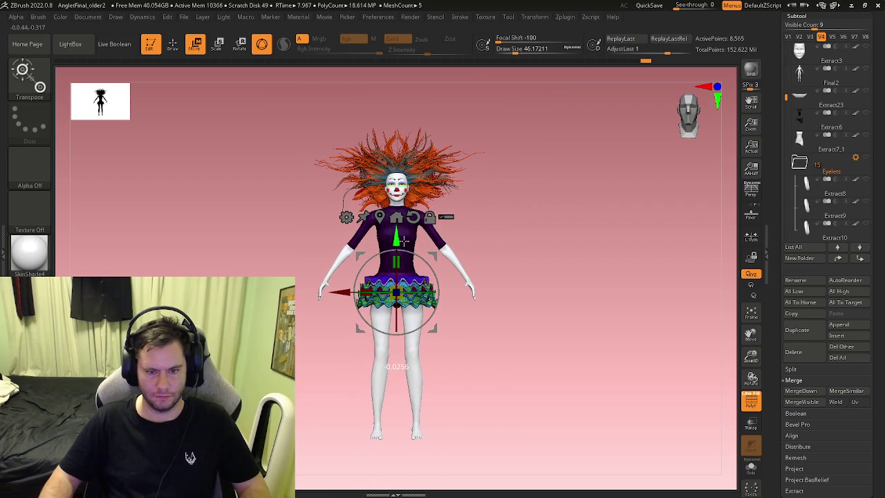
scroll(403, 280, "up", 2)
left_click_drag(387, 304, 387, 297)
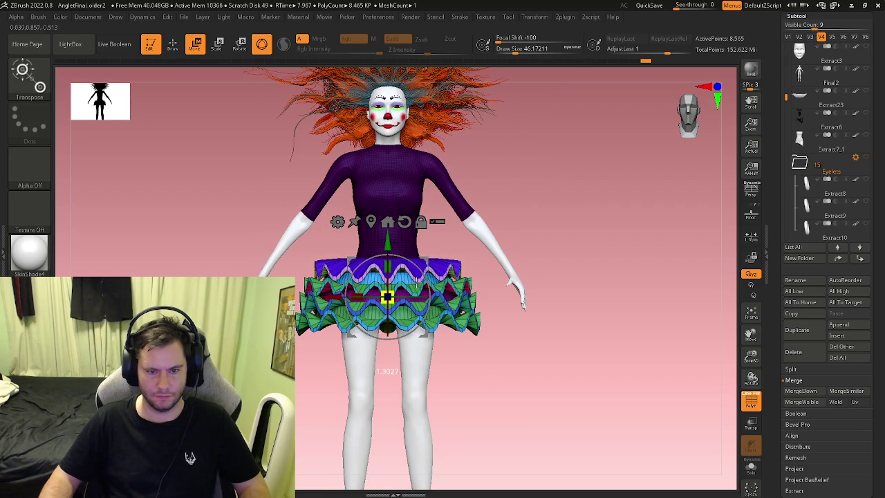
left_click_drag(392, 246, 387, 254)
mouse_move(484, 297)
left_mouse_down()
mouse_move(514, 334)
mouse_move(500, 326)
left_mouse_up()
key("q")
Turn off polyframe, shrink the skirt slightly and settle it lower on the hips
key("shift+f")
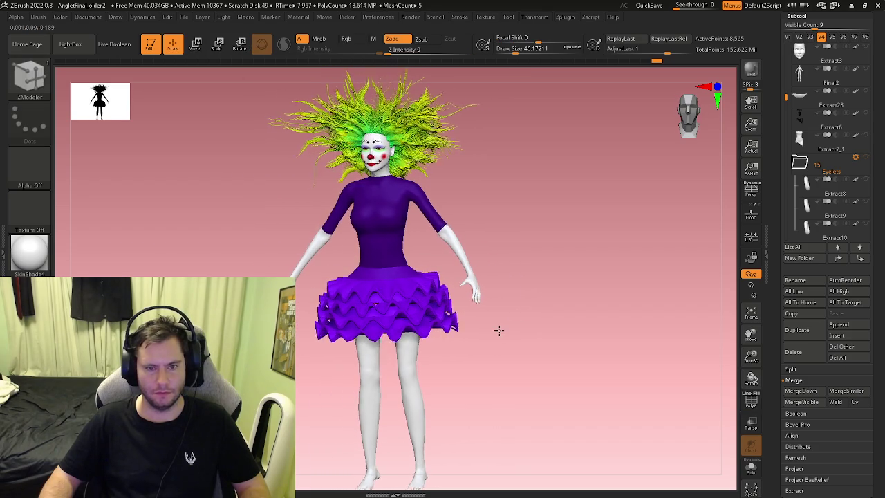
key("w")
mouse_move(446, 296)
left_mouse_down()
mouse_move(479, 337)
mouse_move(484, 326)
mouse_move(468, 296)
mouse_move(523, 340)
left_mouse_up()
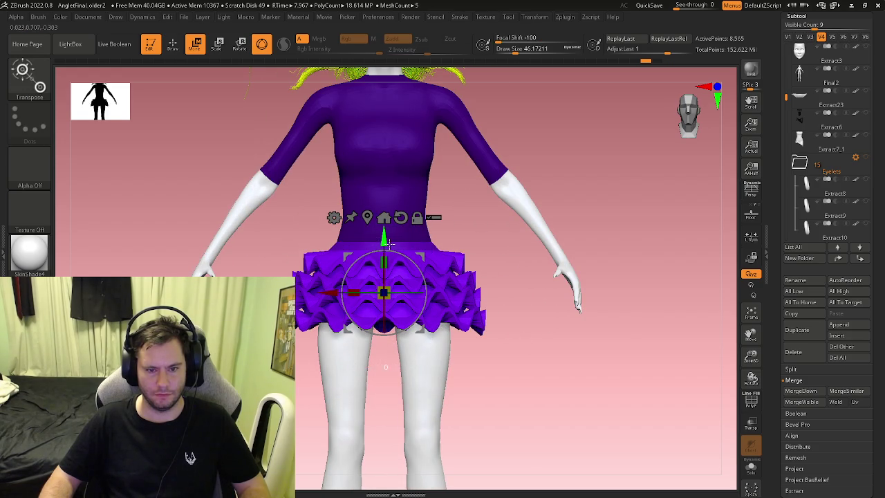
left_click_drag(389, 243, 389, 256)
mouse_move(474, 247)
left_mouse_down("shift")
mouse_move(510, 325)
mouse_move(542, 340)
left_mouse_up("shift")
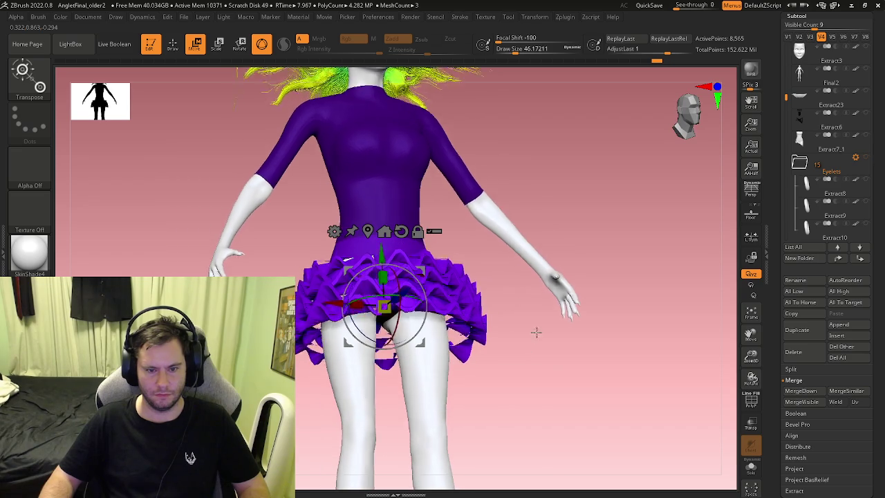
key("q")
Select the Move brush while viewing the skirt in side profile
key("f")
mouse_move(470, 282)
left_mouse_down()
mouse_move(516, 303)
mouse_move(469, 302)
mouse_move(535, 303)
mouse_move(494, 300)
left_mouse_up()
right_click_drag(493, 300, 470, 322, "ctrl")
key("b")
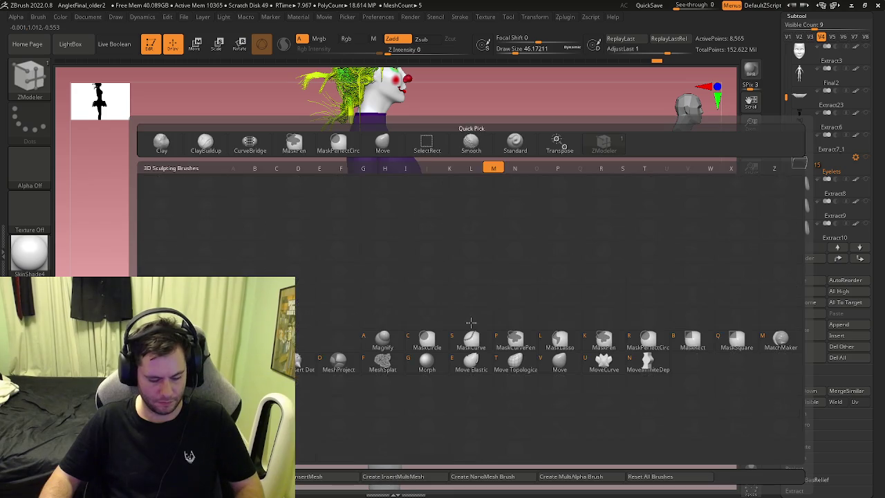
key("m")
key("v")
left_click_drag(470, 321, 360, 265)
mouse_move(360, 265)
right_mouse_down()
mouse_move(339, 287)
mouse_move(490, 295)
right_mouse_up()
Shift the skirt slightly toward the back along Z
key("w")
left_click_drag(471, 315, 468, 314)
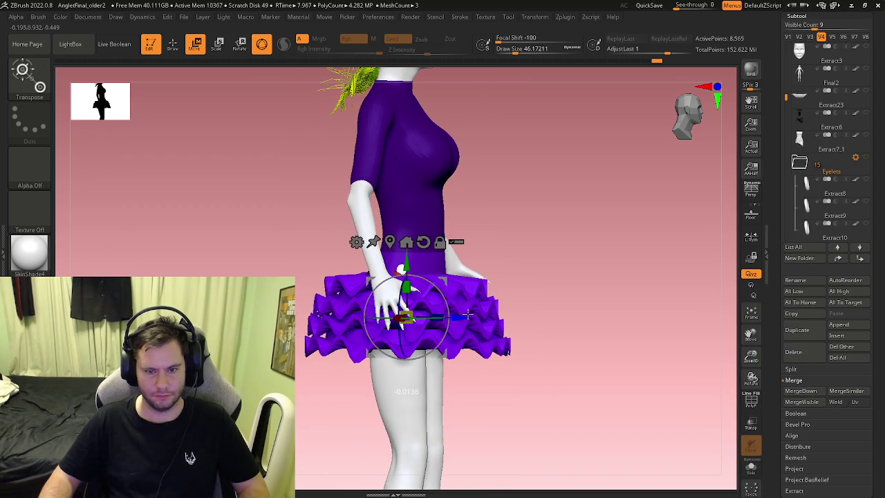
mouse_move(468, 315)
right_mouse_down()
mouse_move(497, 343)
mouse_move(519, 341)
right_mouse_up()
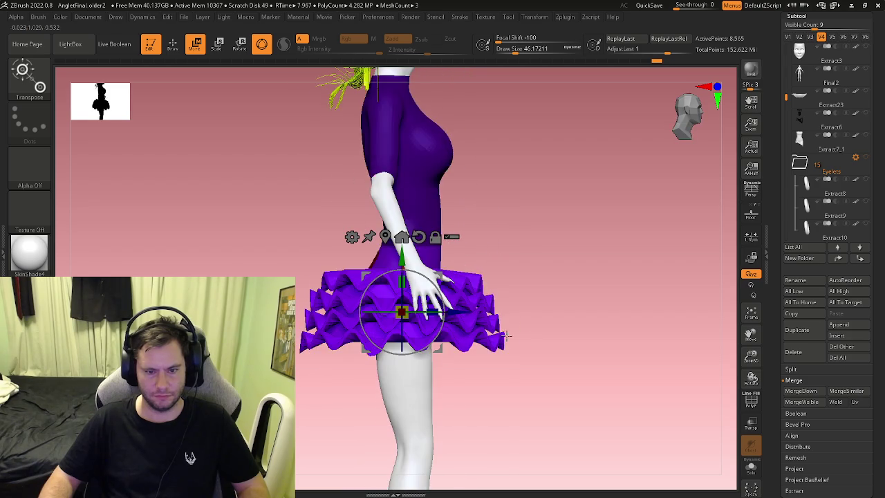
key("q")
Inspect the torso, arm and ruffles close up from several angles
mouse_move(498, 322)
right_mouse_down()
mouse_move(491, 344)
mouse_move(487, 311)
right_mouse_up()
mouse_move(427, 292)
right_mouse_down("ctrl")
mouse_move(301, 299)
mouse_move(296, 276)
right_mouse_up("ctrl")
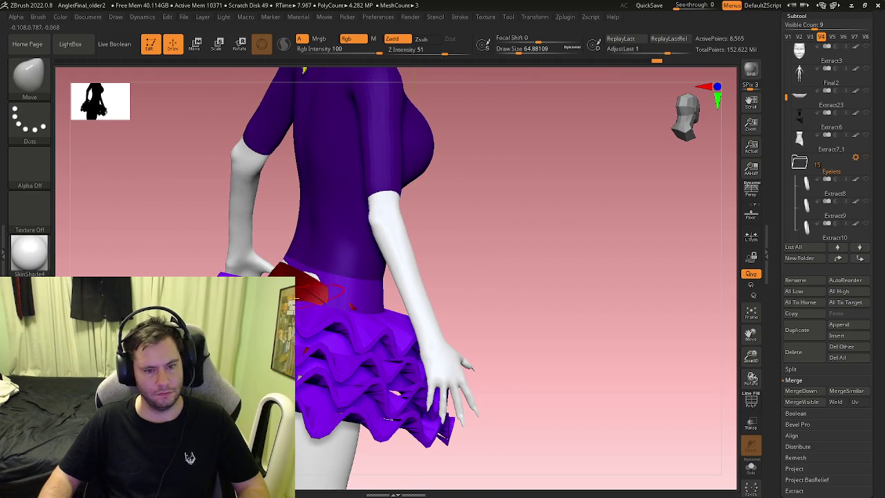
right_click_drag(297, 294, 308, 308)
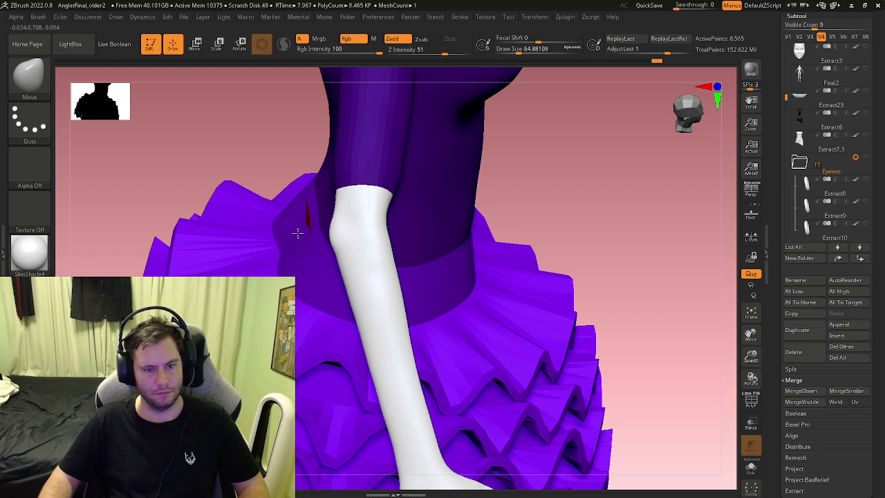
key("ctrl")
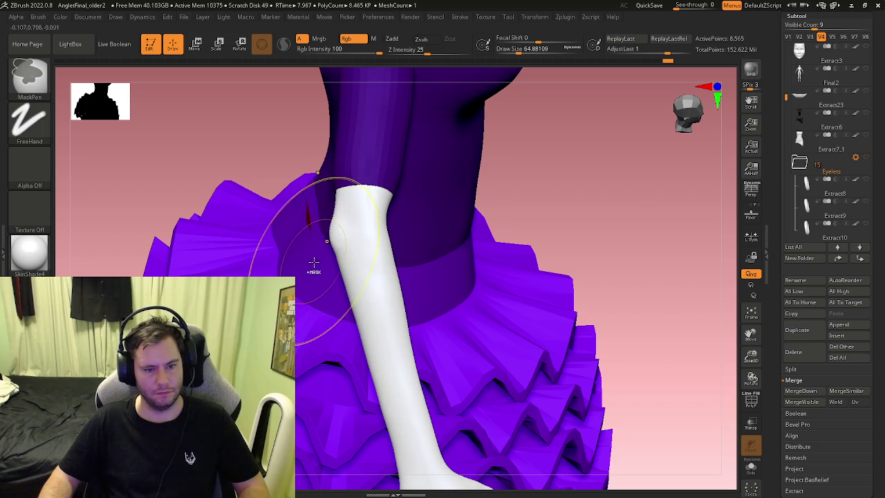
mouse_move(323, 276)
right_mouse_down()
mouse_move(314, 244)
mouse_move(263, 203)
mouse_move(316, 245)
mouse_move(316, 257)
mouse_move(306, 244)
mouse_move(340, 279)
mouse_move(356, 272)
mouse_move(324, 263)
mouse_move(366, 247)
mouse_move(394, 299)
mouse_move(382, 311)
right_mouse_up()
key("ctrl")
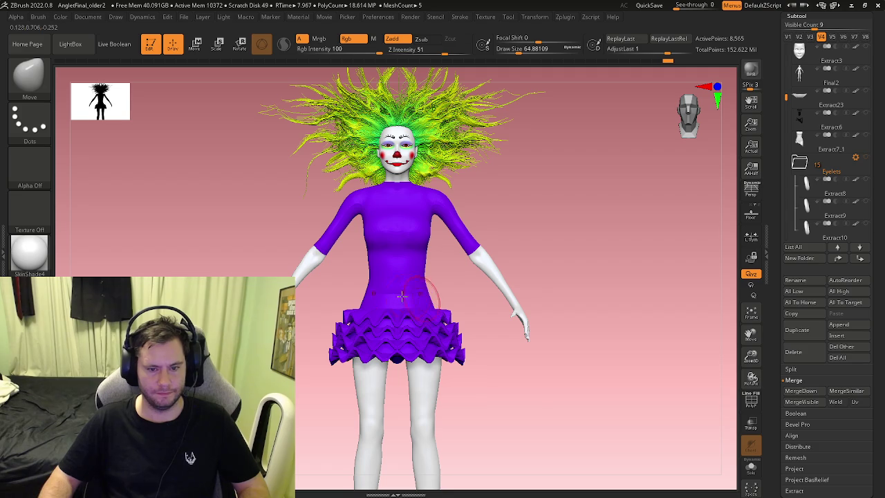
Inspect the dress close up, then collapse the Subtool list in the Tool palette
right_click_drag(402, 296, 441, 329, "ctrl")
mouse_move(387, 279)
right_mouse_down()
mouse_move(379, 296)
mouse_move(367, 291)
mouse_move(395, 223)
mouse_move(450, 224)
mouse_move(433, 231)
mouse_move(470, 266)
mouse_move(492, 235)
mouse_move(481, 262)
mouse_move(542, 245)
mouse_move(507, 247)
mouse_move(613, 261)
mouse_move(569, 243)
mouse_move(585, 265)
mouse_move(589, 245)
mouse_move(583, 293)
mouse_move(586, 261)
mouse_move(587, 284)
mouse_move(510, 312)
mouse_move(493, 293)
mouse_move(512, 327)
mouse_move(498, 387)
mouse_move(488, 348)
mouse_move(490, 367)
mouse_move(498, 320)
mouse_move(477, 348)
mouse_move(408, 350)
right_mouse_up()
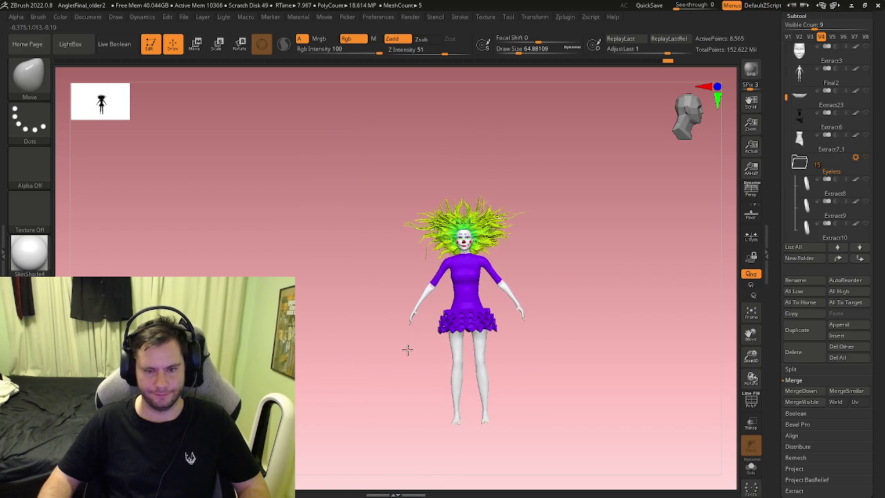
mouse_move(537, 344)
right_mouse_down("alt")
mouse_move(494, 284)
mouse_move(478, 298)
mouse_move(573, 340)
mouse_move(435, 328)
mouse_move(392, 261)
right_mouse_up("alt")
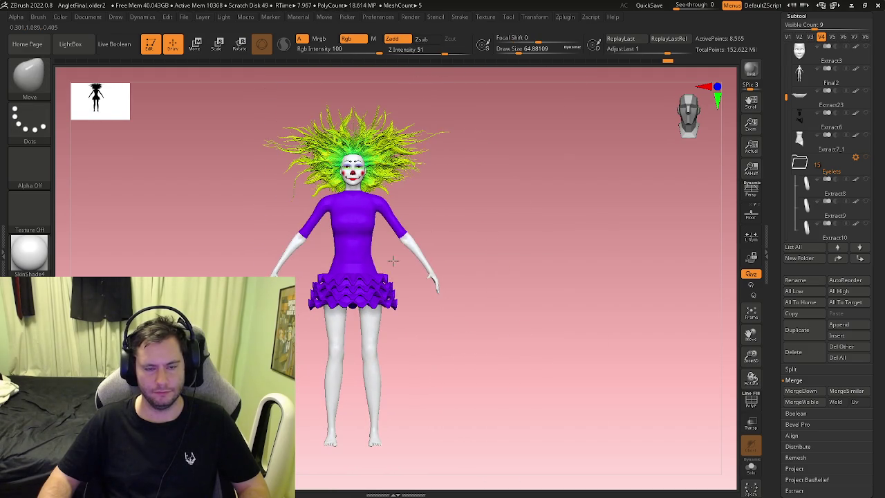
right_click_drag(461, 300, 465, 264, "alt")
mouse_move(385, 215)
right_mouse_down("alt")
mouse_move(346, 253)
mouse_move(419, 271)
mouse_move(407, 272)
mouse_move(409, 260)
mouse_move(388, 228)
mouse_move(435, 304)
right_mouse_up("alt")
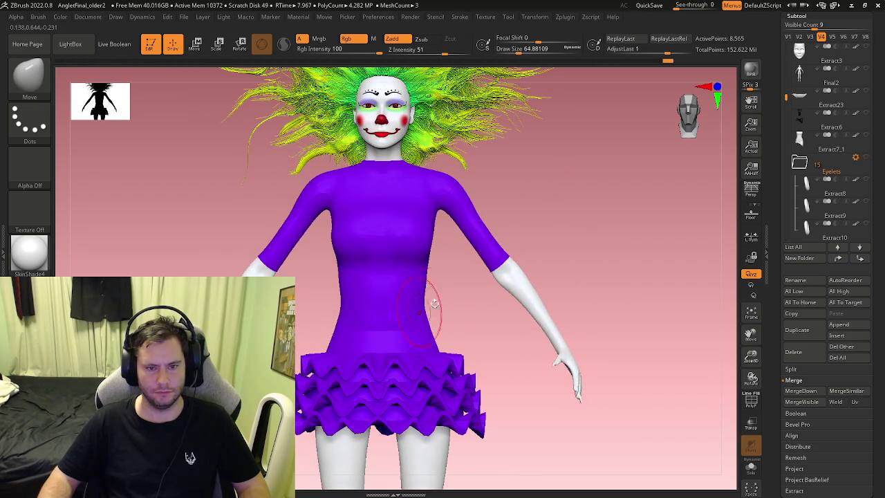
left_click(800, 14)
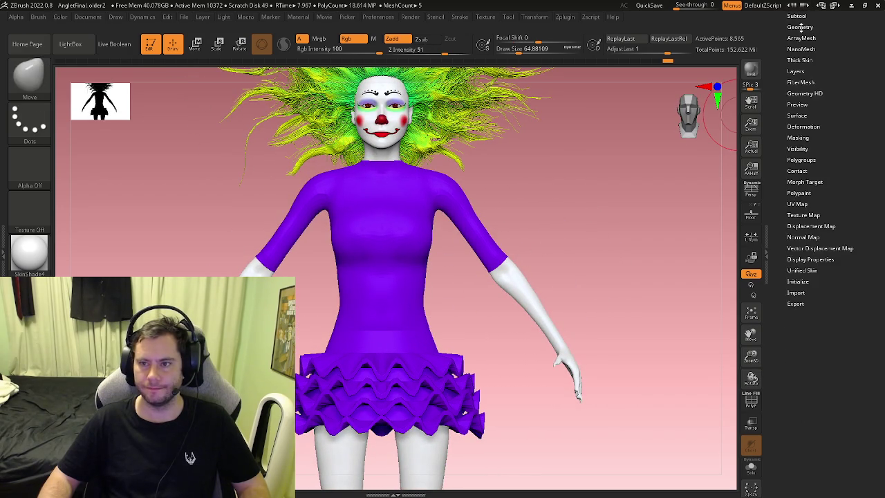
Open Tool > Geometry and run a first ZRemesher pass on the skirt
left_click(803, 71)
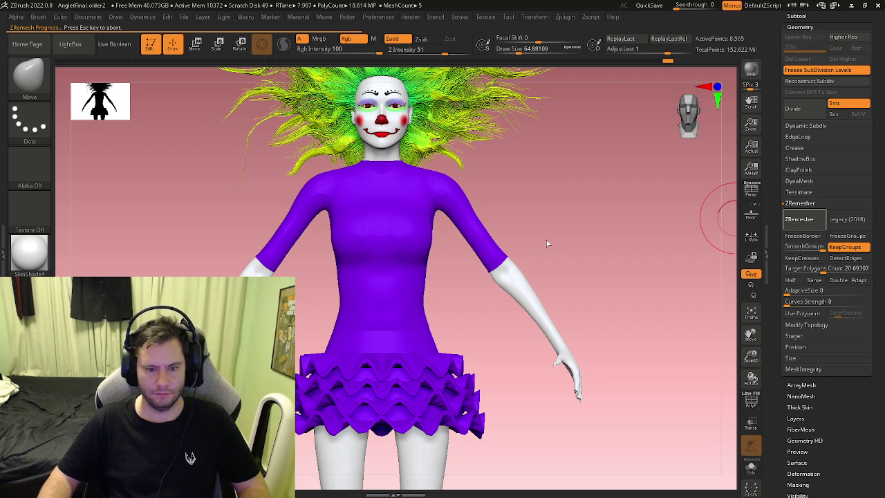
key("shift+f")
key("shift+f")
key("ctrl+z")
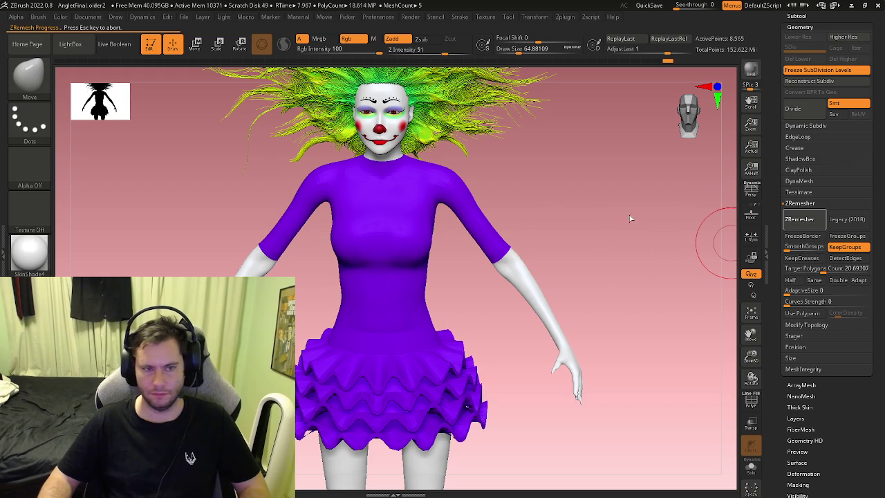
mouse_move(504, 359)
right_mouse_down("alt")
mouse_move(514, 290)
mouse_move(530, 305)
right_mouse_up("alt")
key("shift+f")
key("shift+f")
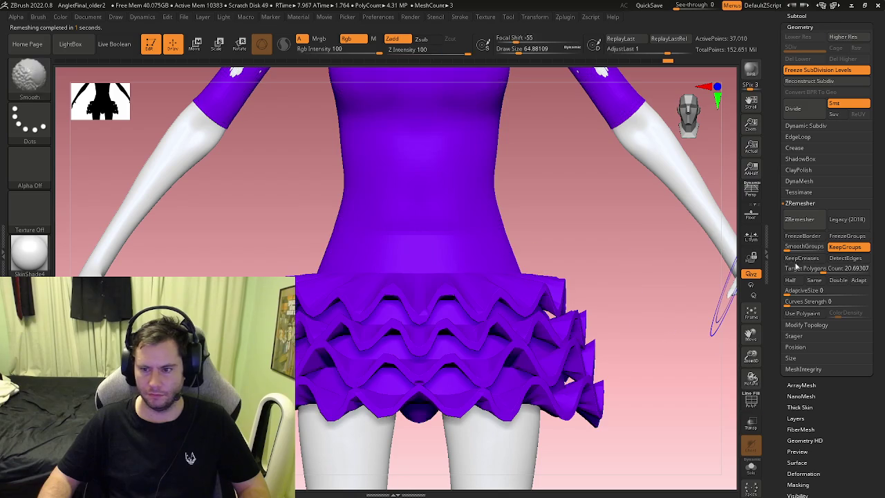
left_click(799, 220)
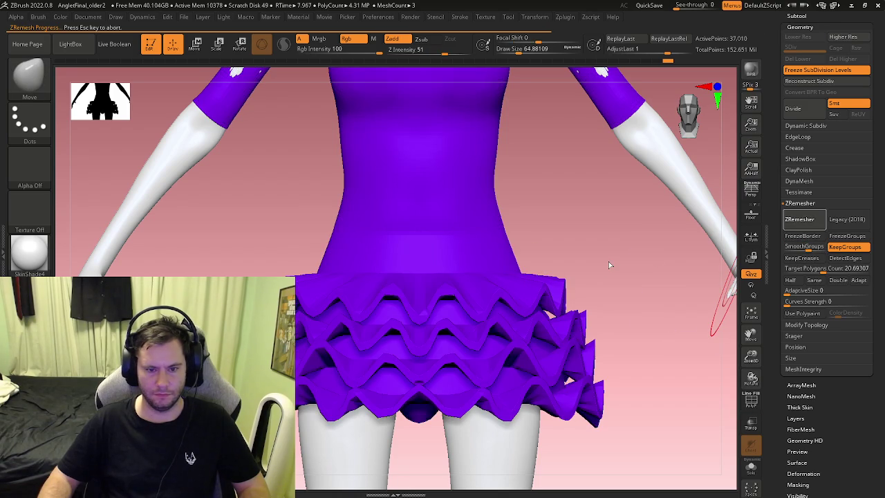
Inspect the remeshed skirt's polygroups from front, side and full-length views
mouse_move(623, 283)
left_mouse_down("shift")
mouse_move(610, 270)
mouse_move(603, 294)
left_mouse_up("shift")
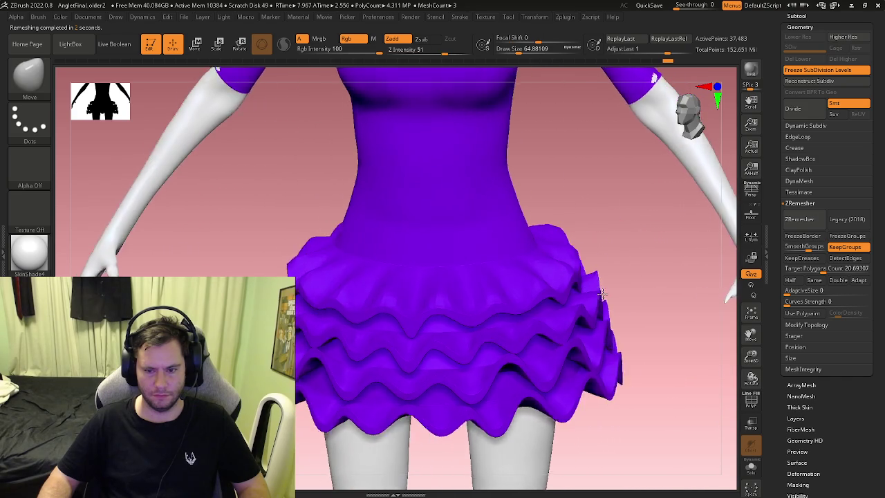
left_click_drag(602, 294, 568, 304)
key("shift+f")
key("shift+f")
scroll(305, 353, "up", 5)
key("s")
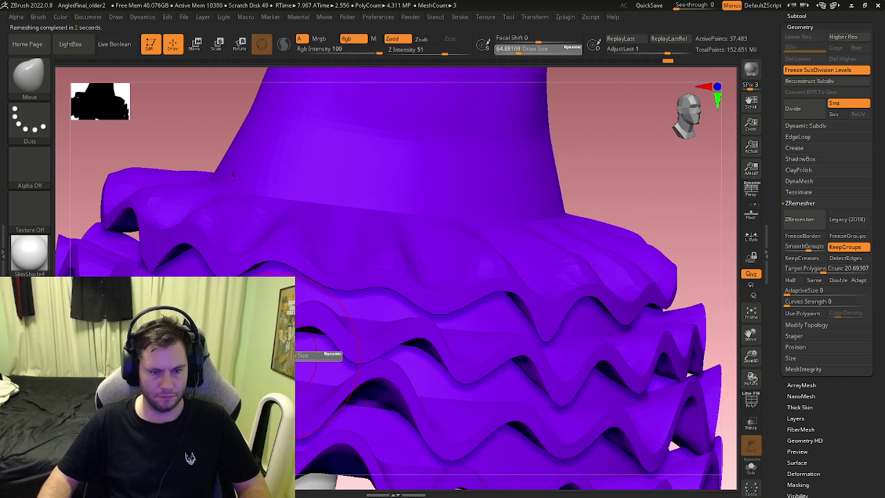
left_click_drag(318, 356, 263, 277)
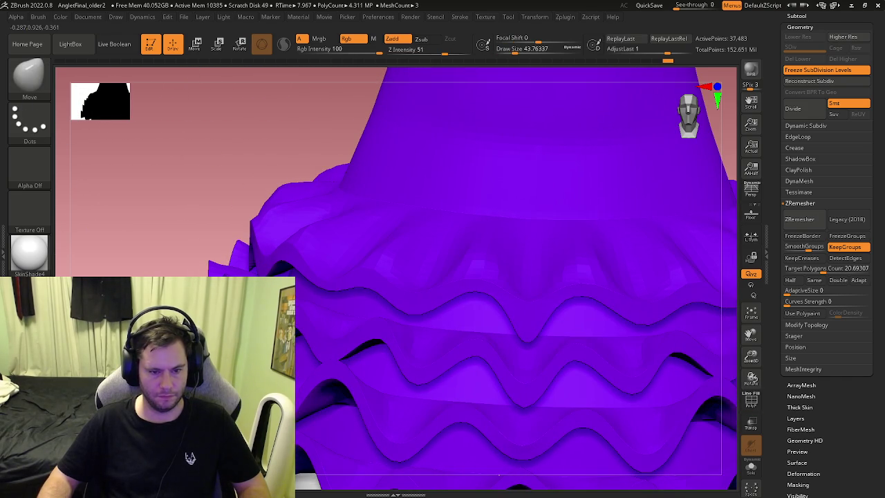
scroll(319, 367, "down", 5)
mouse_move(330, 376)
left_mouse_down()
mouse_move(301, 361)
mouse_move(455, 349)
mouse_move(400, 263)
left_mouse_up()
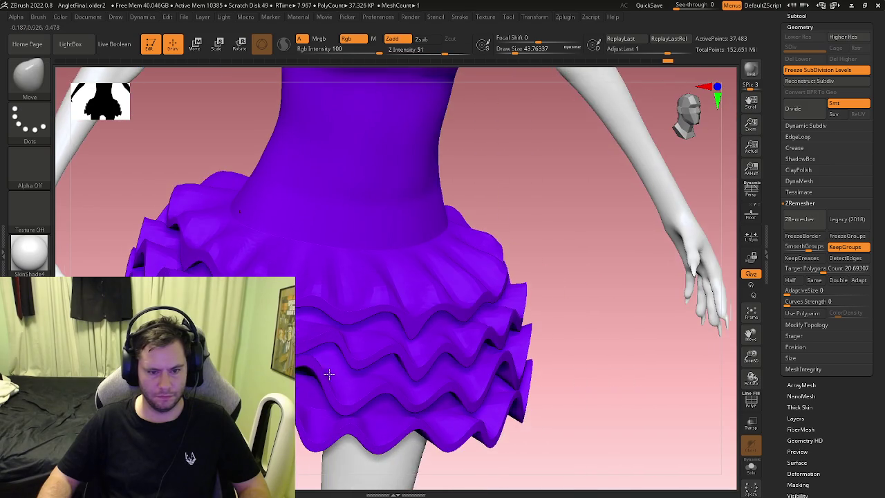
key("shift+f")
key("shift+f")
key("s")
mouse_move(405, 283)
right_mouse_down("ctrl")
mouse_move(371, 272)
mouse_move(438, 303)
right_mouse_up("ctrl")
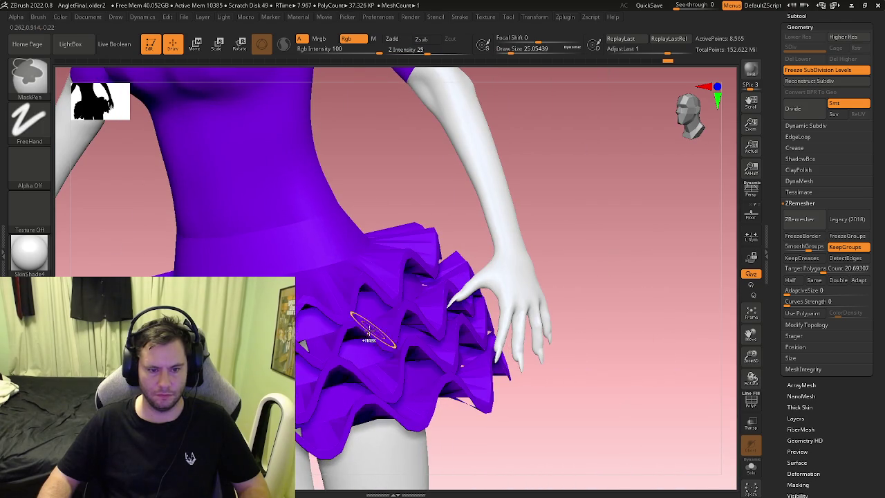
right_click_drag(368, 332, 465, 307)
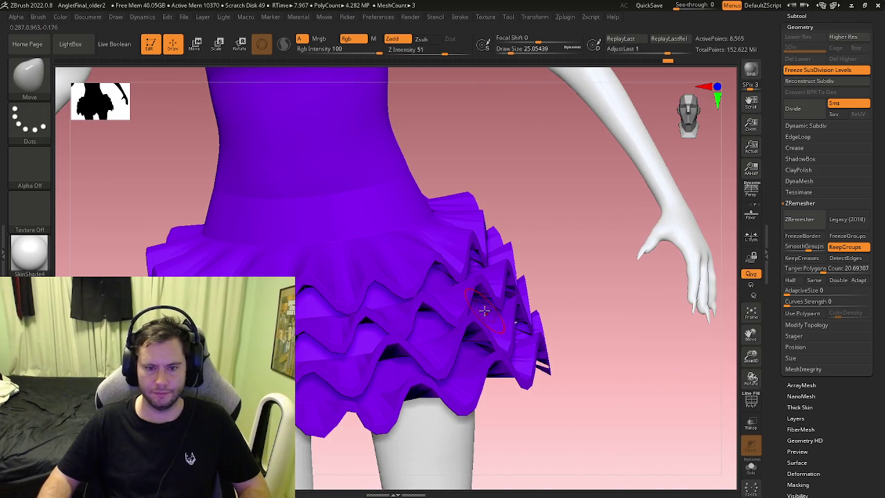
key("ctrl")
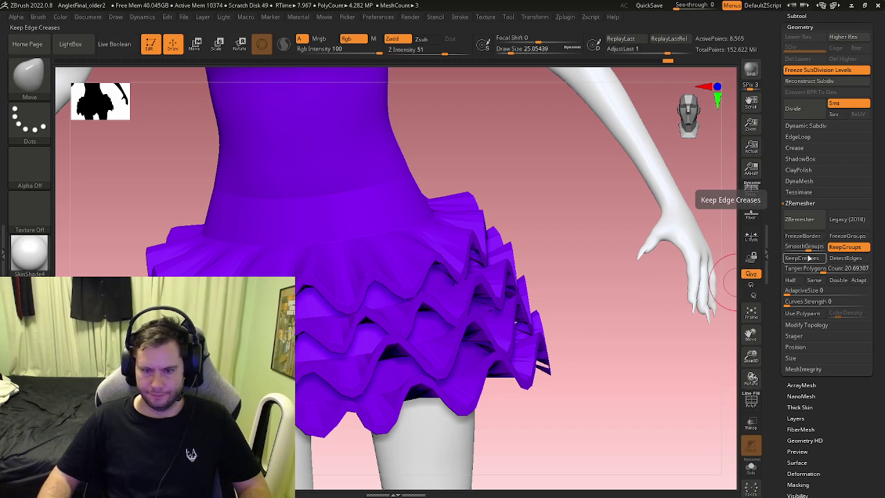
Enable FreezeGroups, DetectEdges and KeepCreases, then remesh the skirt again
left_click(831, 236)
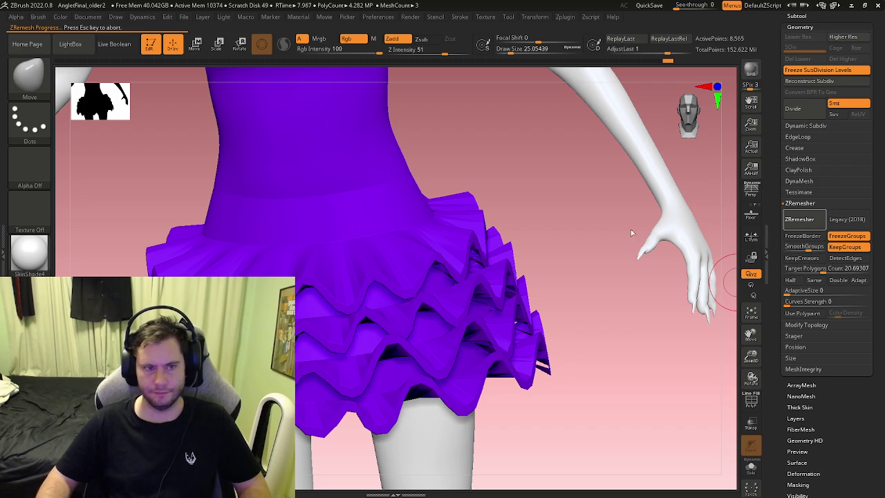
key("ctrl+z")
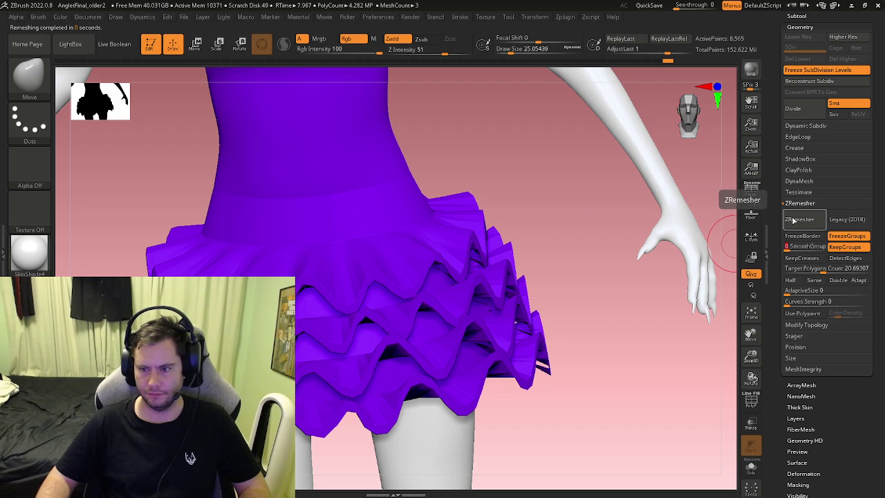
left_click(839, 258)
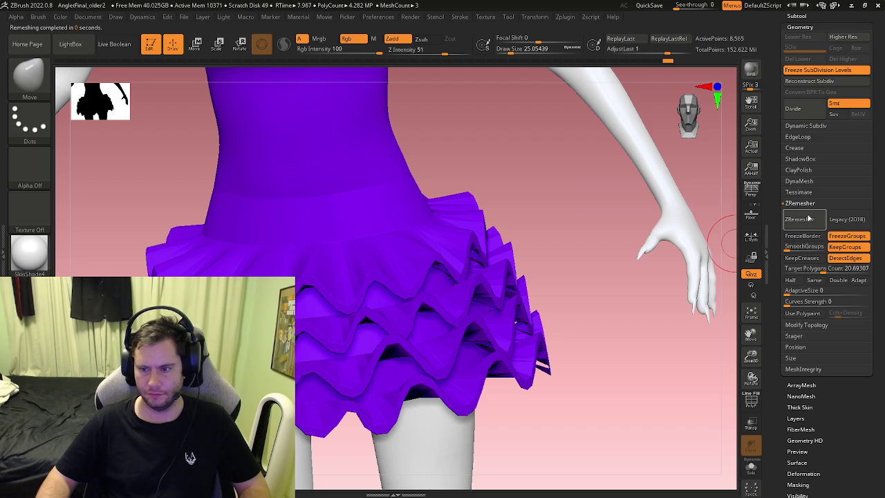
left_click(809, 259)
left_click(800, 220)
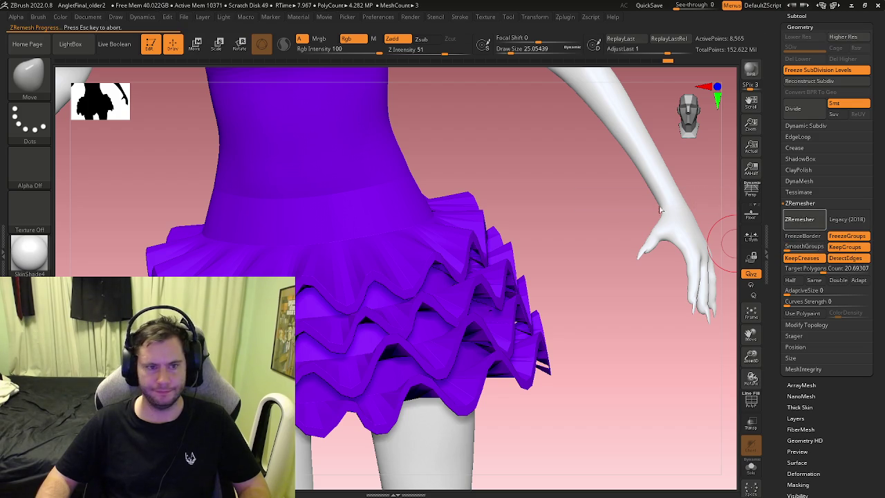
Check the new remesh from the front, then undo it twice
right_click_drag(484, 244, 530, 257)
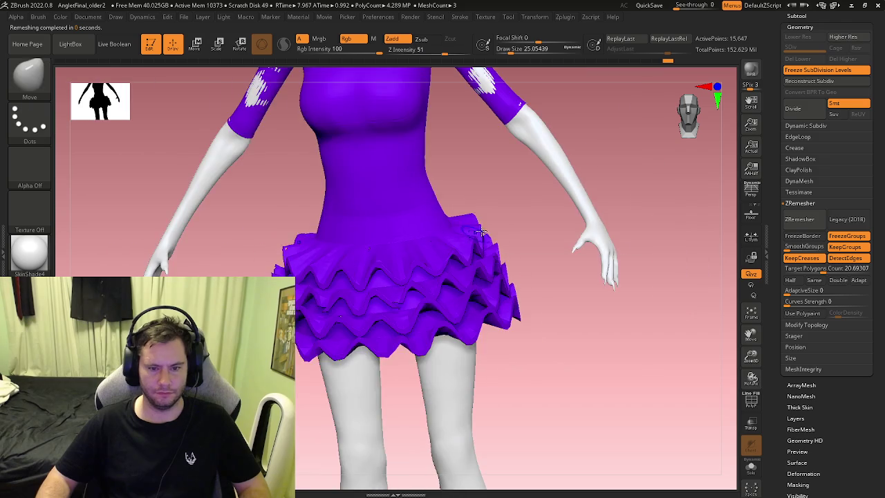
key("shift+f")
key("shift+f")
key("ctrl+z")
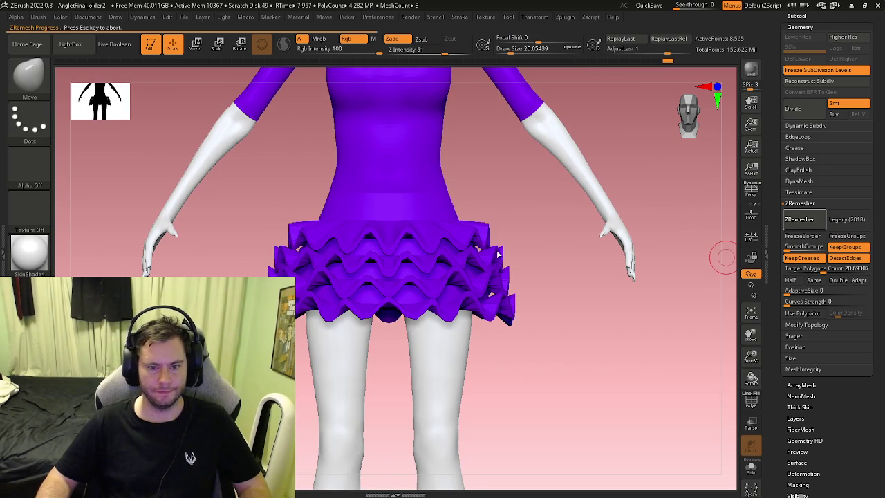
key("ctrl+z")
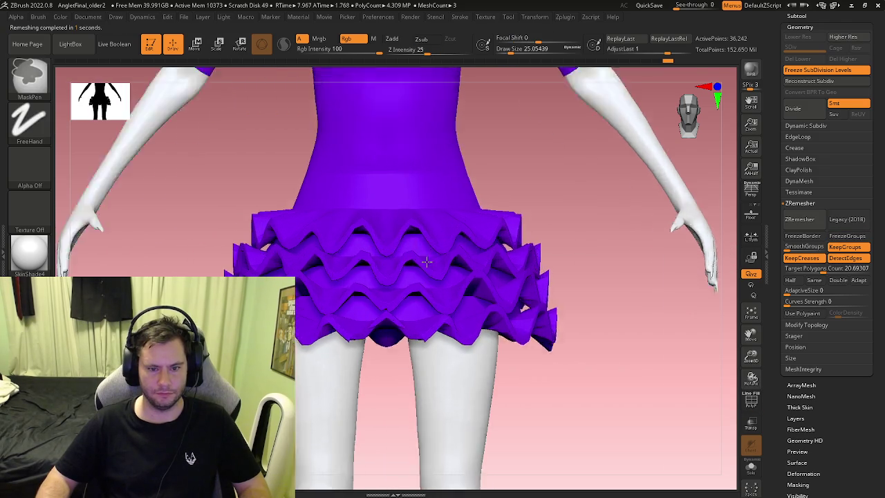
Set Target Polygons Count to 100 and remesh the skirt
right_click_drag(405, 247, 444, 283, "ctrl")
key("shift+f")
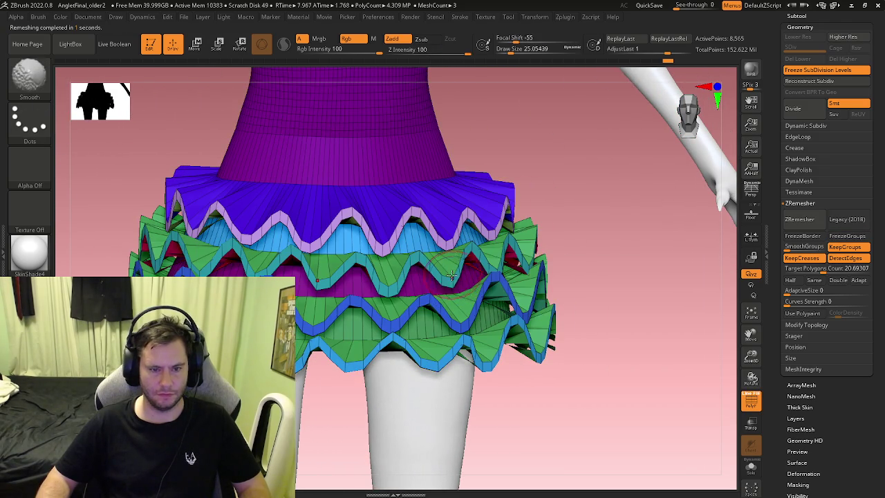
left_click(786, 268)
type("100")
key("Return")
left_click(799, 219)
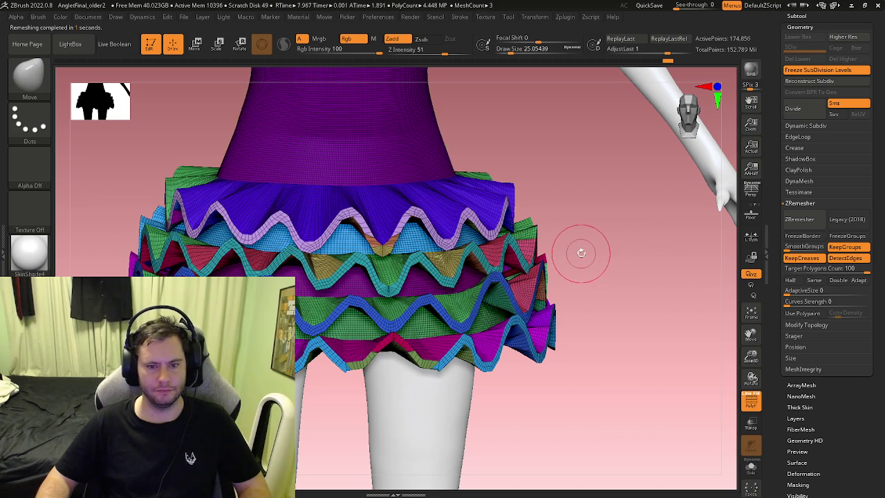
Undo the dense remesh and check the original ruffle mesh
key("shift+f")
left_click_drag(582, 253, 515, 269)
key("shift+f")
key("shift+f")
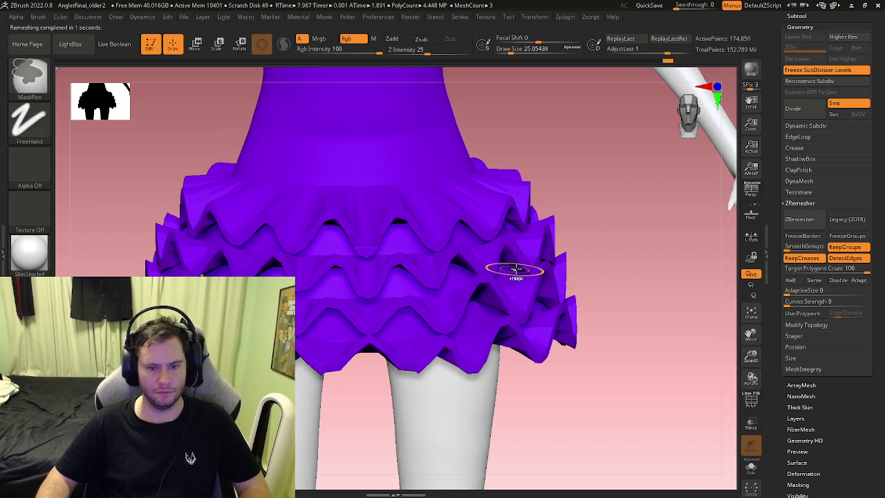
key("ctrl+z")
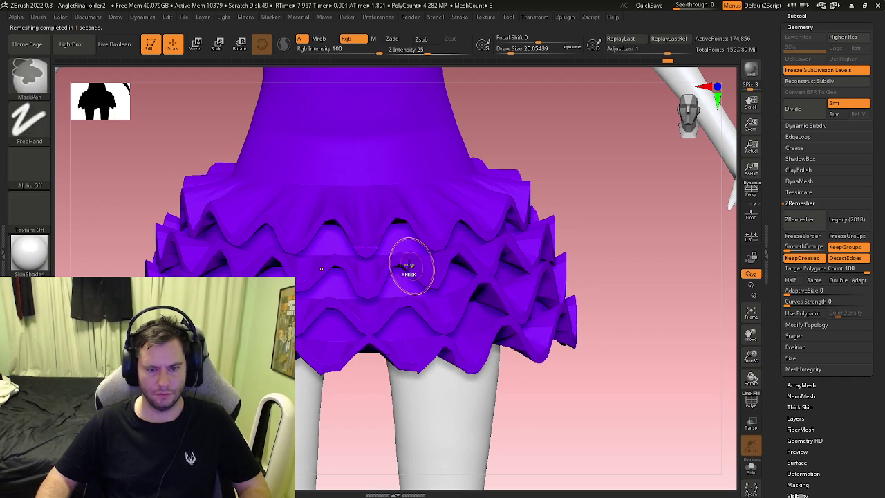
key("shift+f")
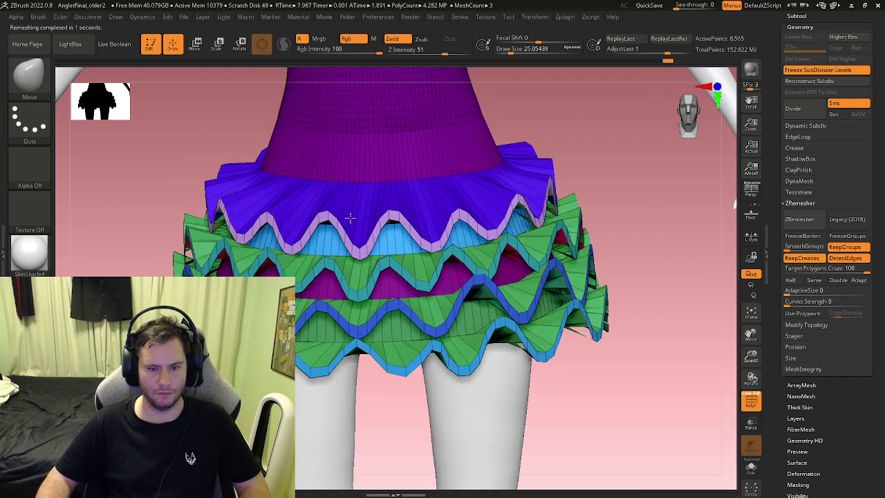
key("shift+f")
left_click_drag(622, 235, 742, 238)
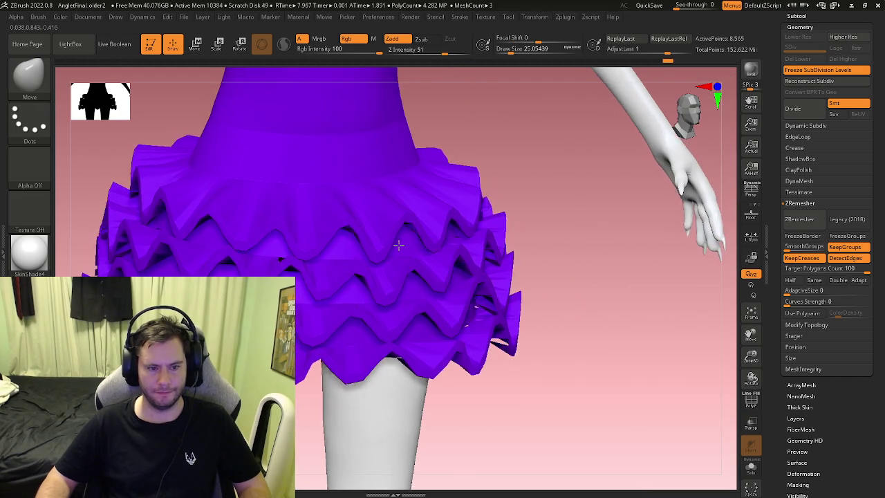
Remesh the skirt again with Keep Groups on and Keep Creases off
left_click(839, 247)
left_click(802, 258)
left_click(799, 219)
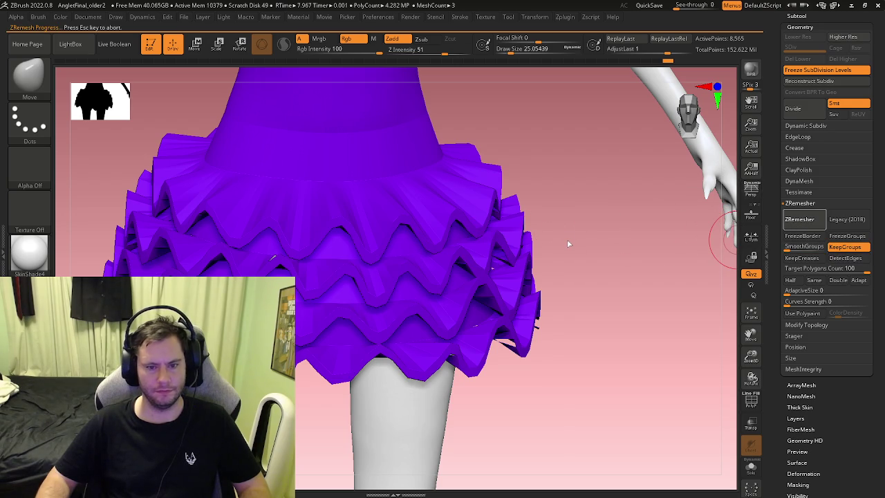
left_click_drag(569, 243, 414, 241)
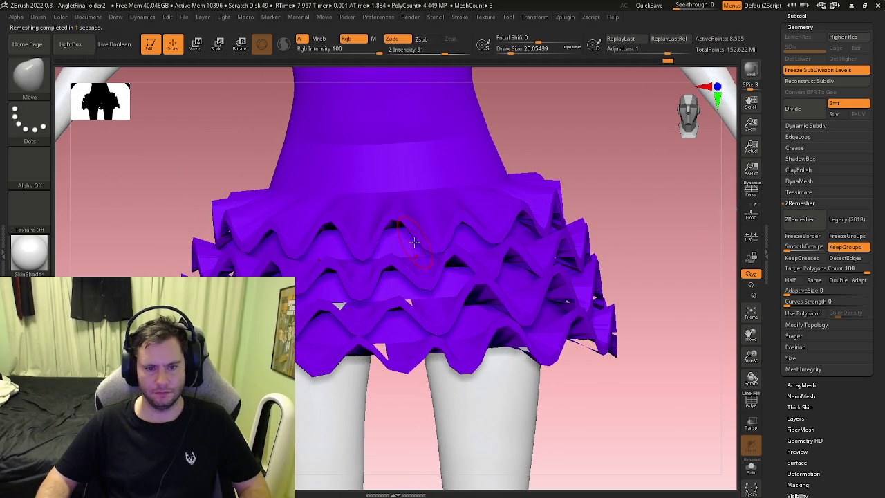
key("shift+f")
mouse_move(414, 241)
right_mouse_down("ctrl")
mouse_move(356, 249)
mouse_move(359, 270)
right_mouse_up("ctrl")
Switch to the ZModeler brush and bring up its edge actions
key("b")
key("z")
key("m")
key("space")
Choose Insert edge loops and add loops to the green band and next ruffle bands
left_click(338, 218)
left_click(366, 266)
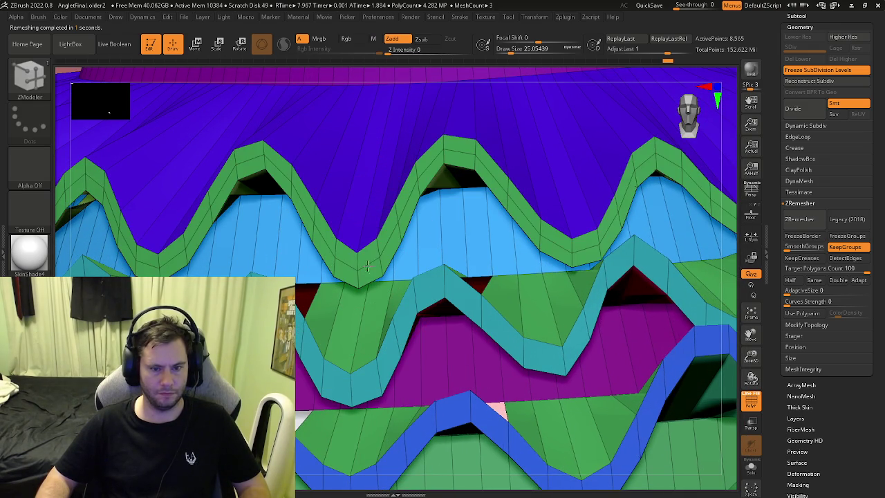
left_click(385, 257)
right_click_drag(379, 375, 379, 316, "alt")
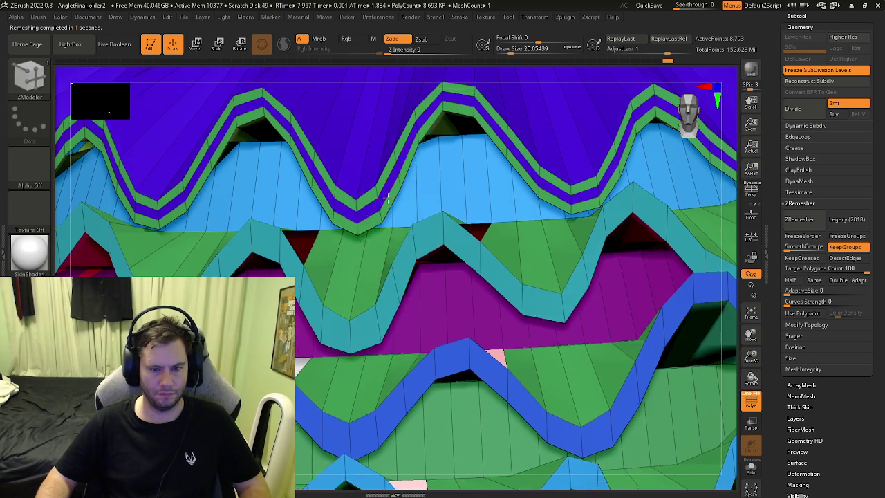
left_click(373, 316)
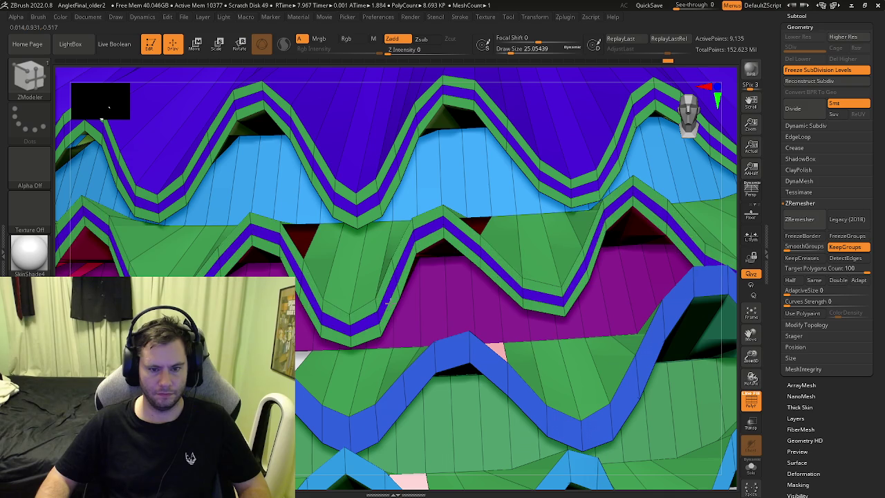
right_click_drag(382, 425, 375, 321, "alt")
left_click(373, 320)
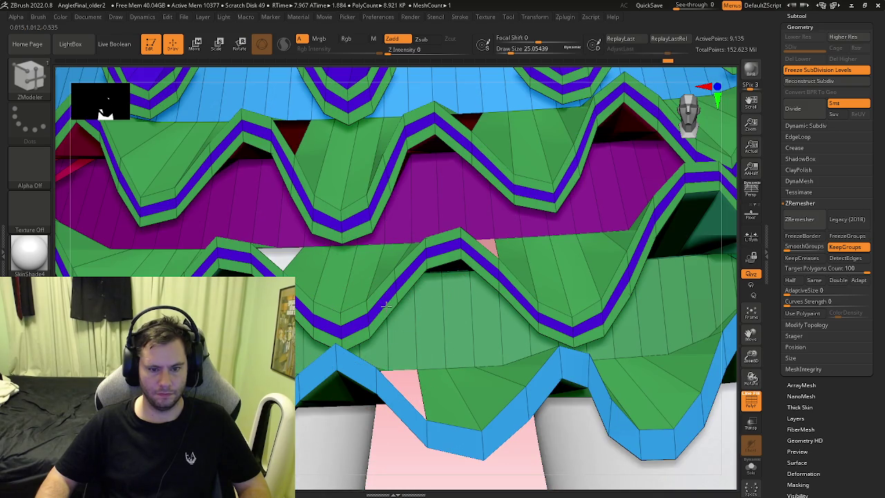
Insert edge loops into the blue ruffle bands and the lower band
left_click(378, 379)
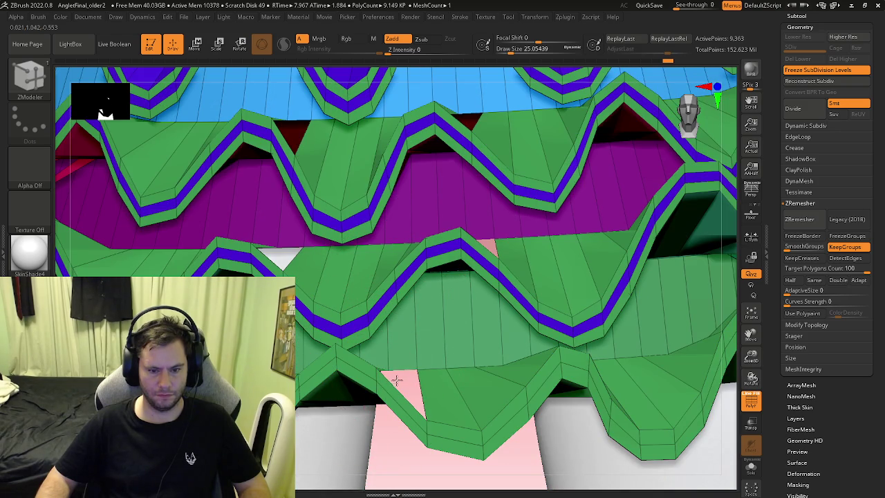
left_click(404, 374)
right_click_drag(405, 374, 477, 379)
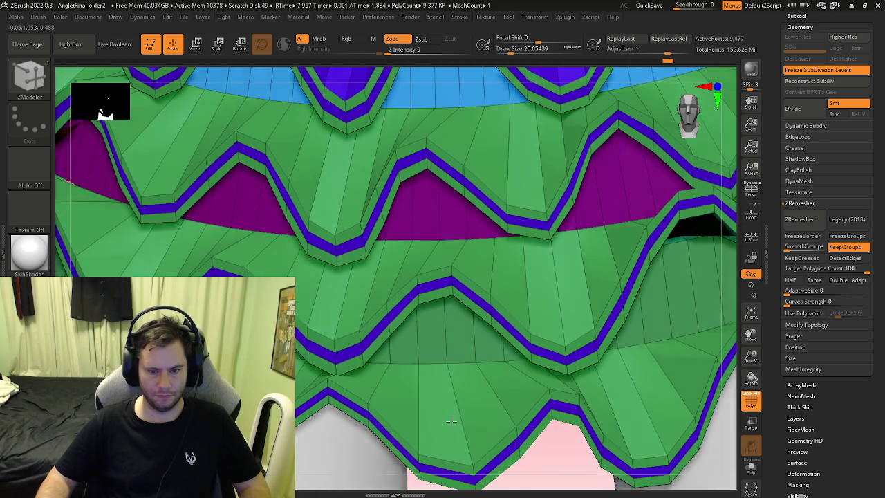
left_click(477, 379)
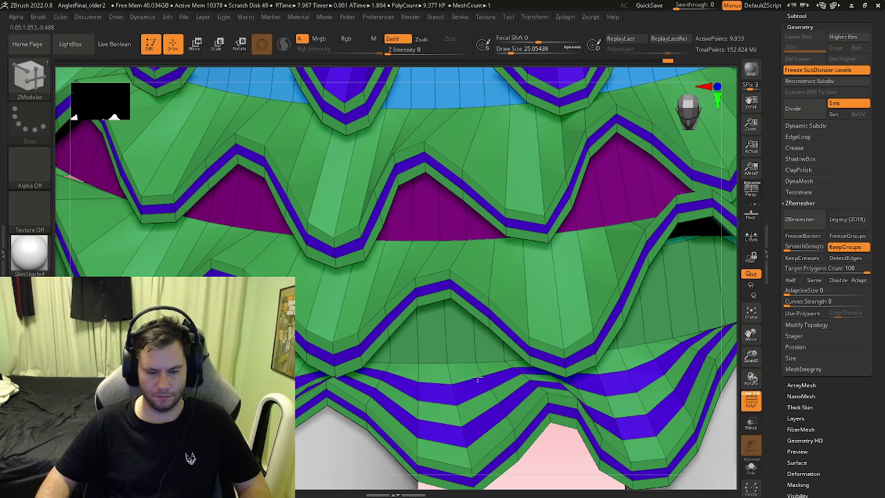
left_click(472, 307)
mouse_move(473, 308)
right_mouse_down()
mouse_move(403, 316)
mouse_move(442, 277)
right_mouse_up()
left_click(437, 263)
left_click(440, 253)
Add edge loops to the light-blue upper band and around the top ruffle
right_click_drag(441, 253, 402, 228)
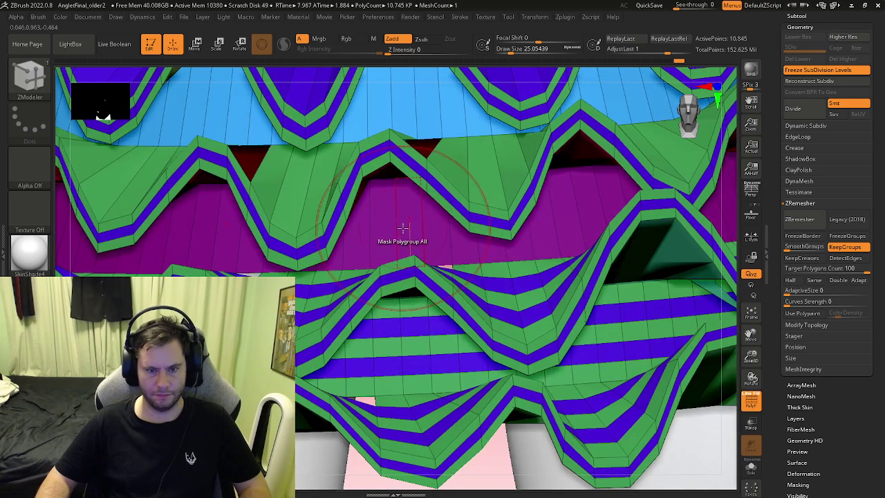
left_click(403, 228)
left_click(403, 208)
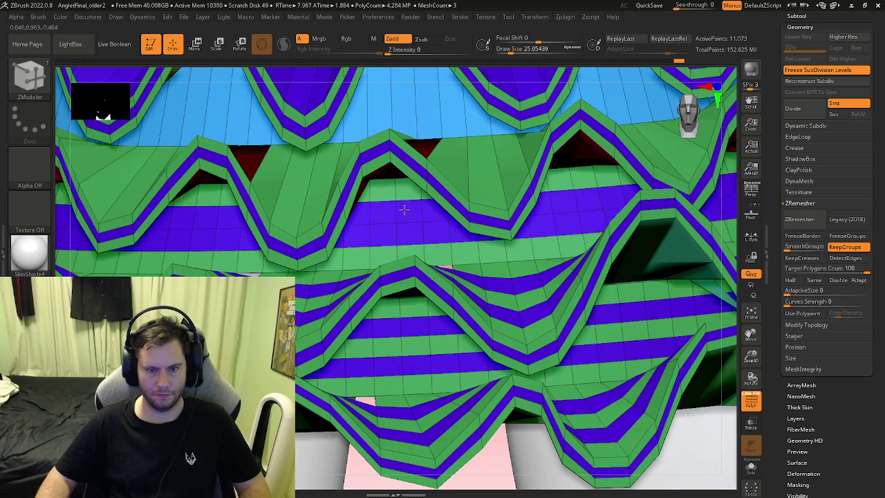
right_click_drag(403, 207, 410, 353)
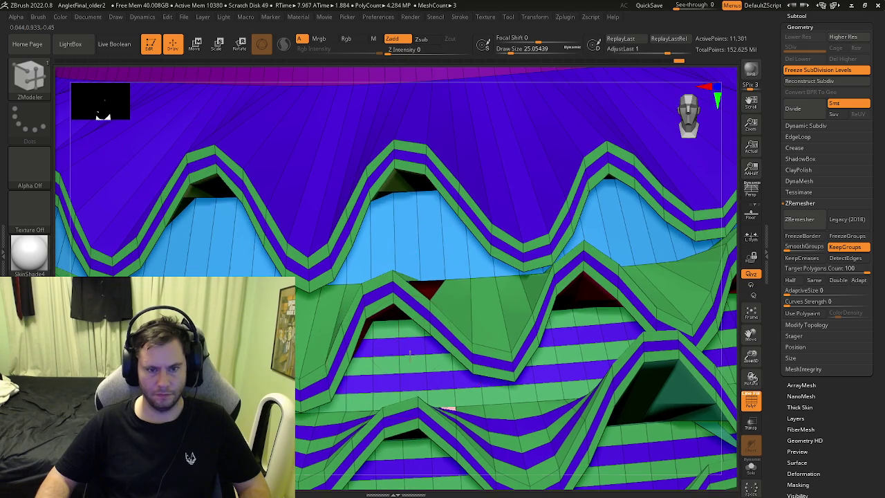
left_click(422, 225)
right_click_drag(425, 214, 410, 267)
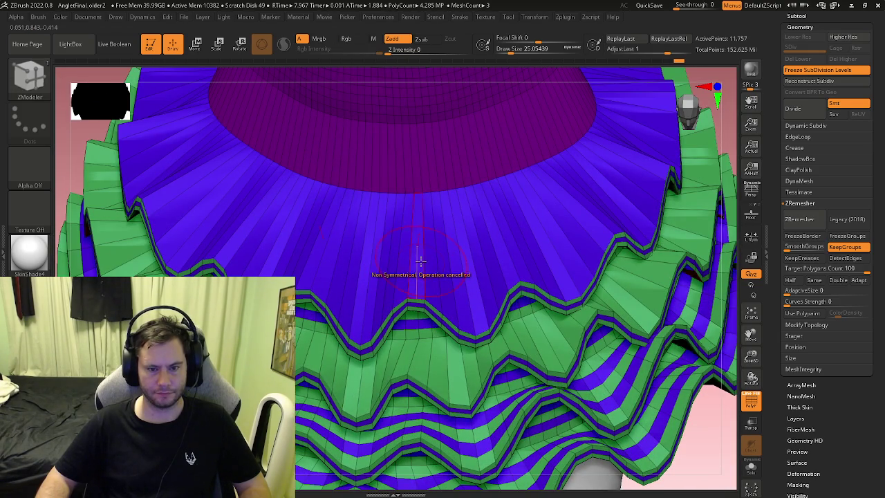
left_click(424, 260)
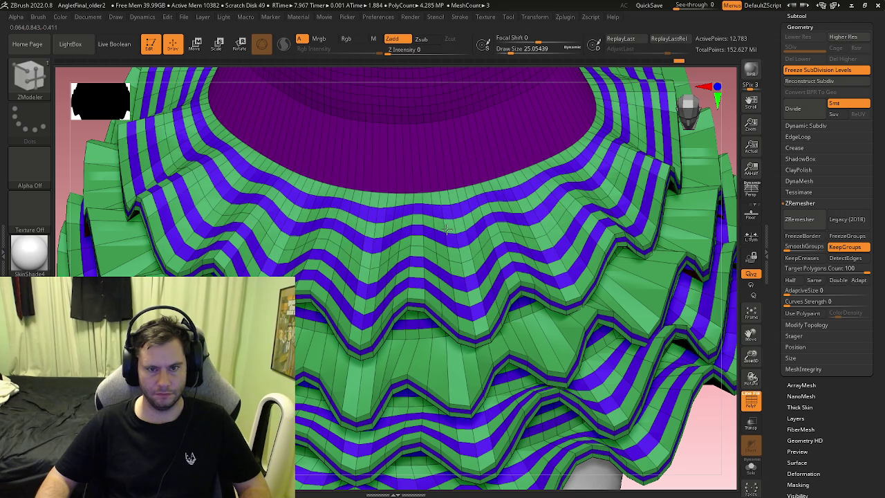
left_click(447, 230)
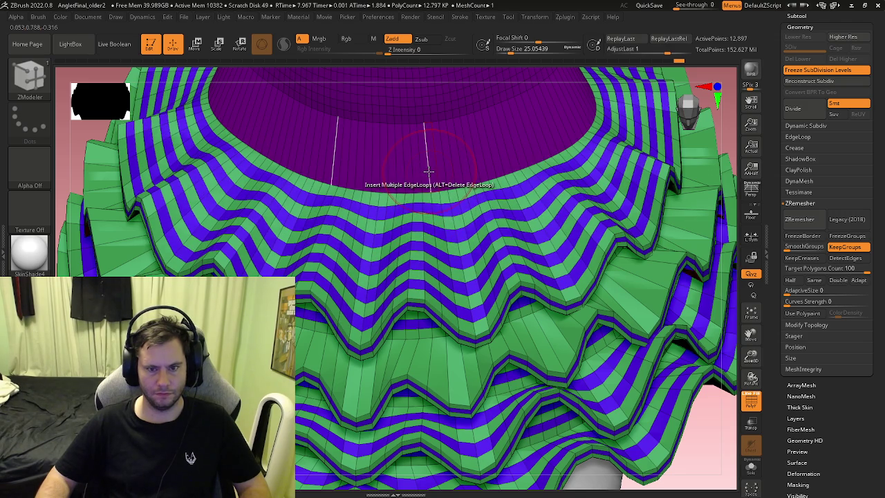
Insert edge loops into the ruffle near the neck and the green waist ruffle
left_click(461, 360)
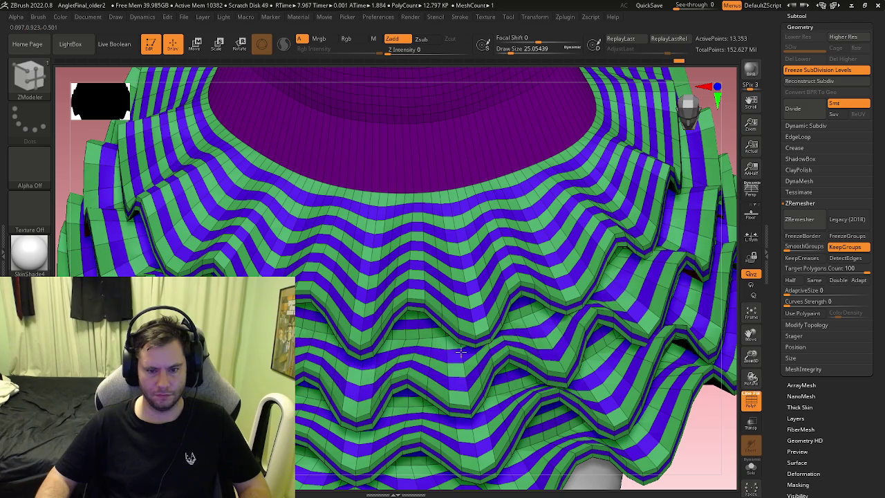
mouse_move(460, 353)
right_mouse_down()
mouse_move(464, 257)
mouse_move(398, 354)
right_mouse_up()
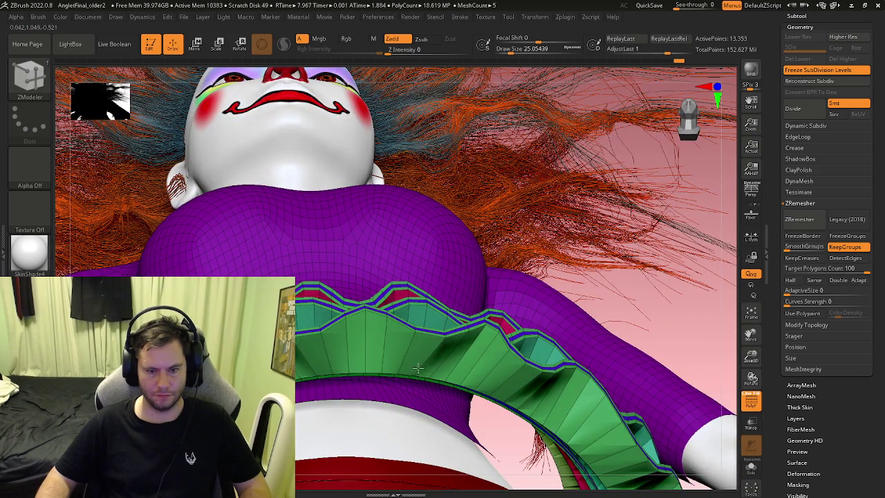
left_click(415, 332)
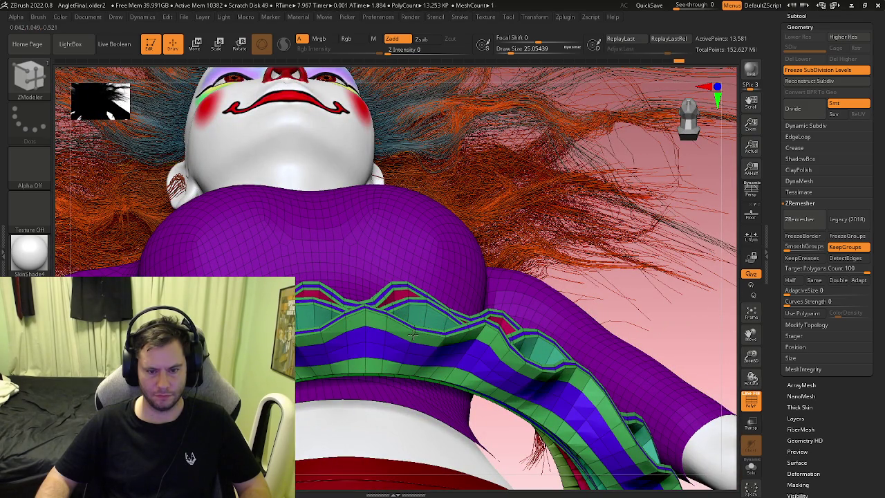
right_click_drag(415, 332, 413, 302)
left_click(413, 302)
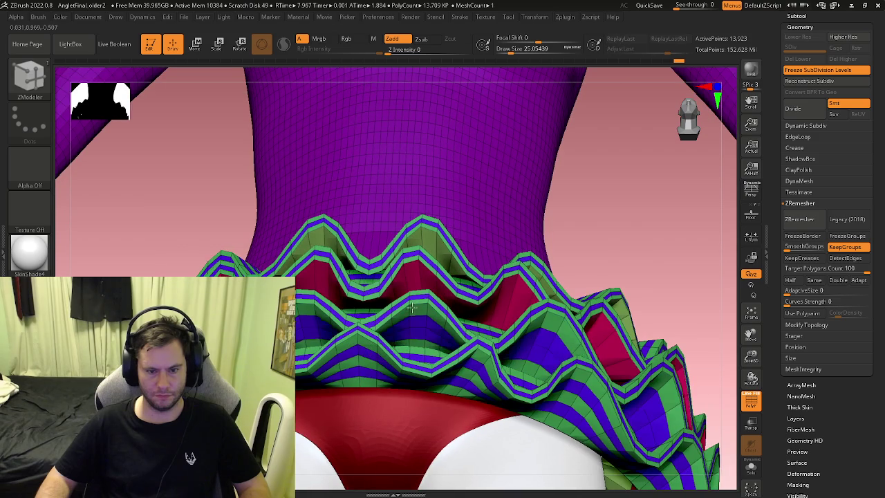
left_click(414, 309)
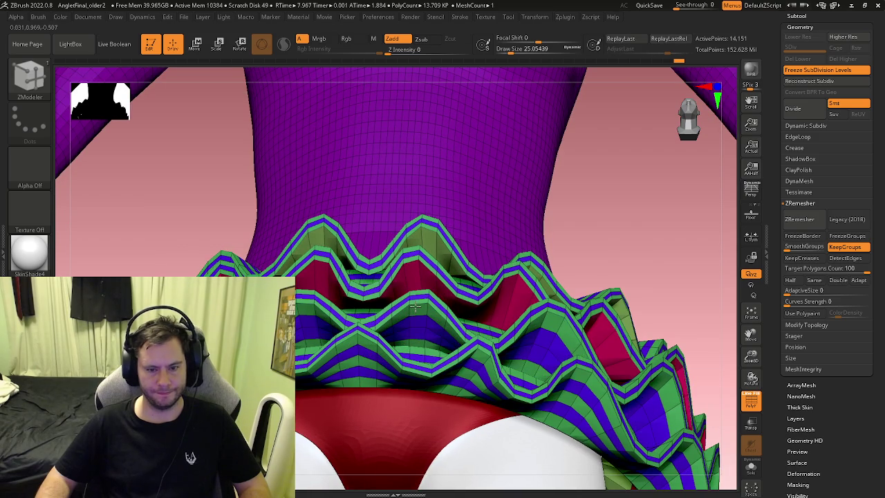
Add edge loops to the remaining right-hand ruffles and the purple neck collar
left_click(415, 306)
left_click(406, 276)
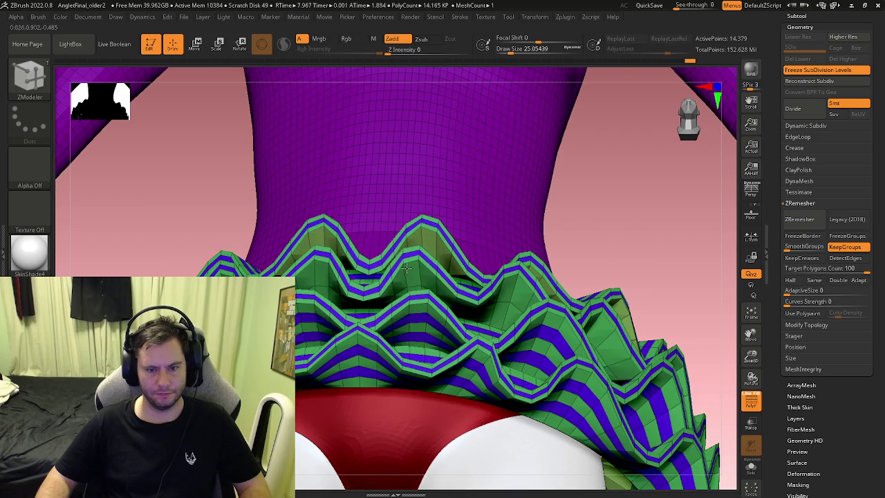
right_click_drag(408, 280, 418, 308)
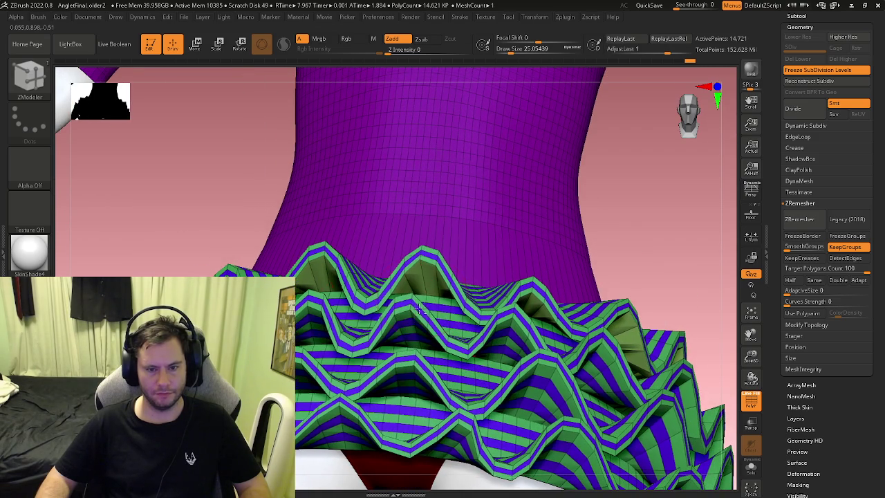
left_click(421, 277)
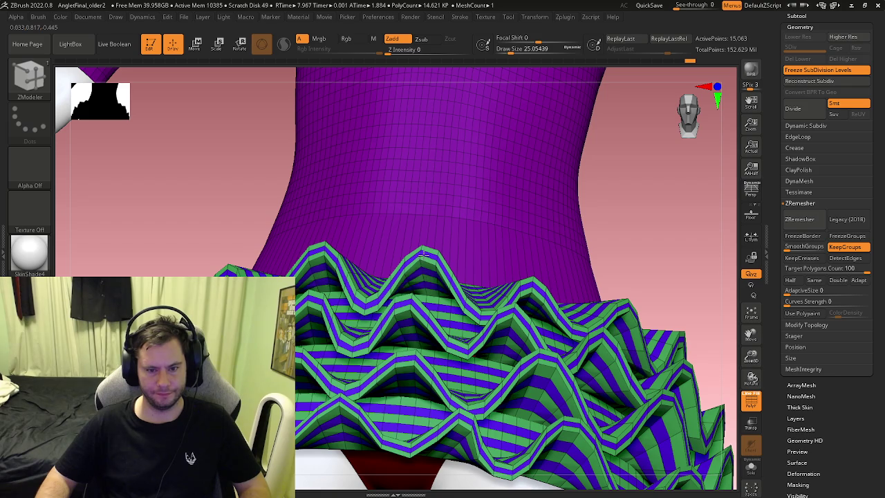
mouse_move(431, 249)
right_mouse_down()
mouse_move(405, 306)
mouse_move(411, 287)
right_mouse_up()
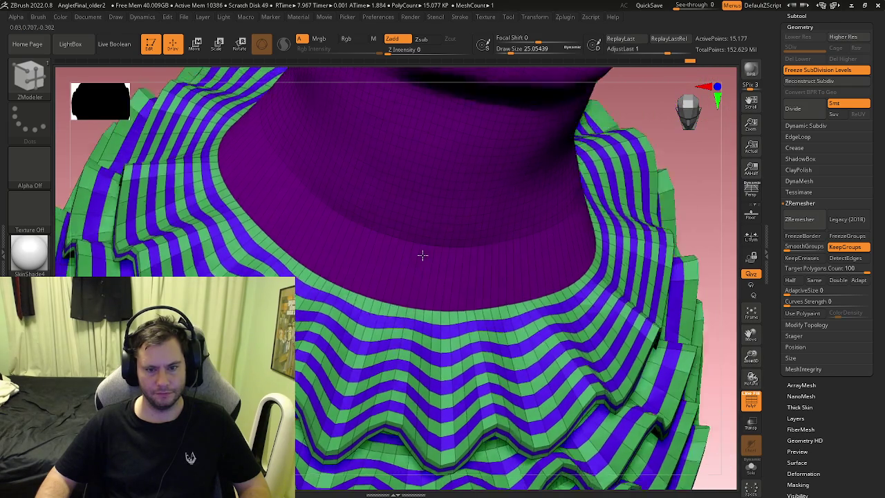
left_click(415, 276)
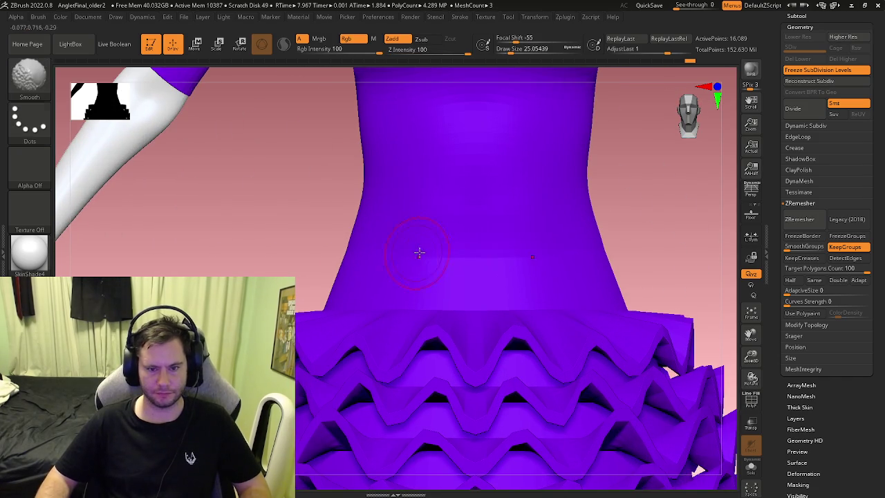
Rotate the view slightly to look over the clown's ruffled purple dress
right_click_drag(419, 253, 437, 250)
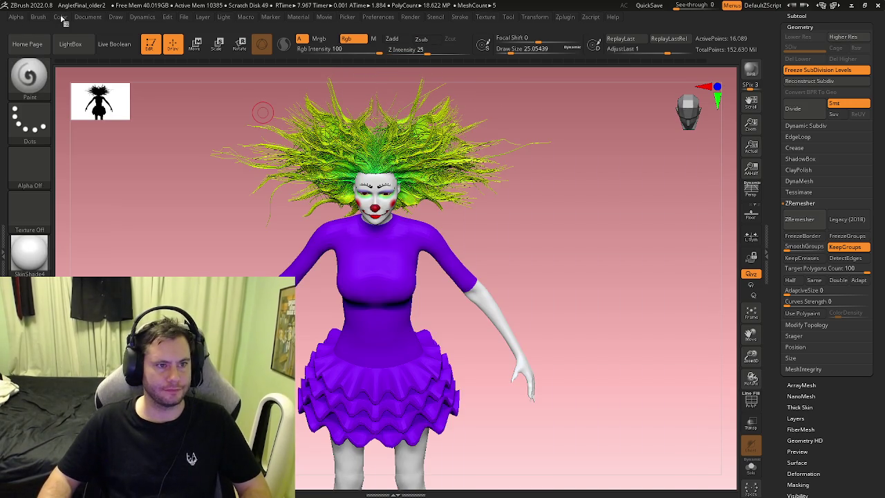
Open the Color palette, then the Material picker to choose a new dress material
left_click(61, 16)
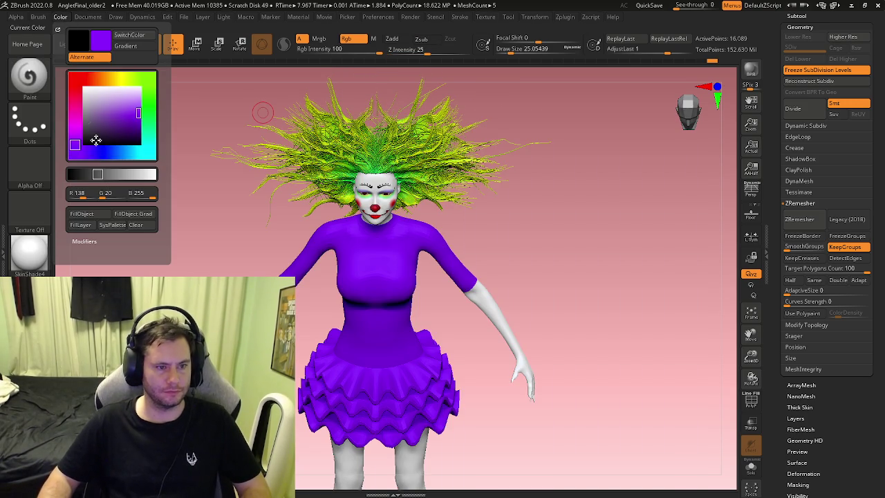
left_click(62, 18)
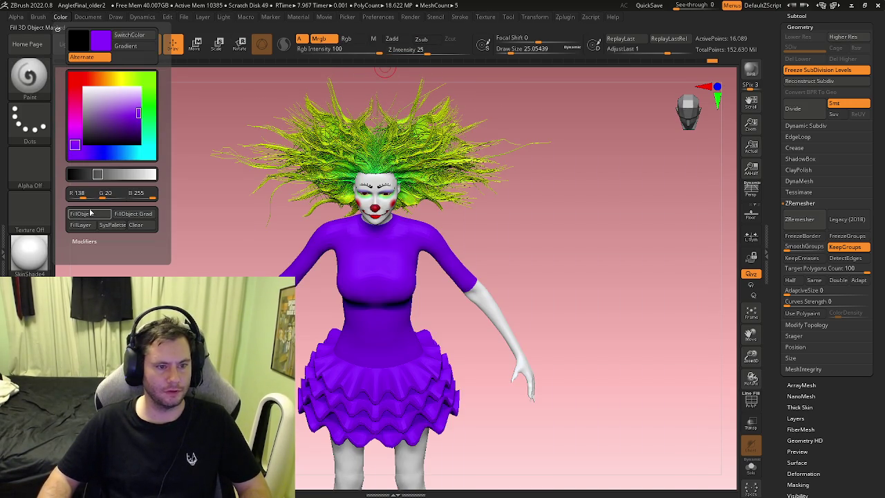
left_click(29, 252)
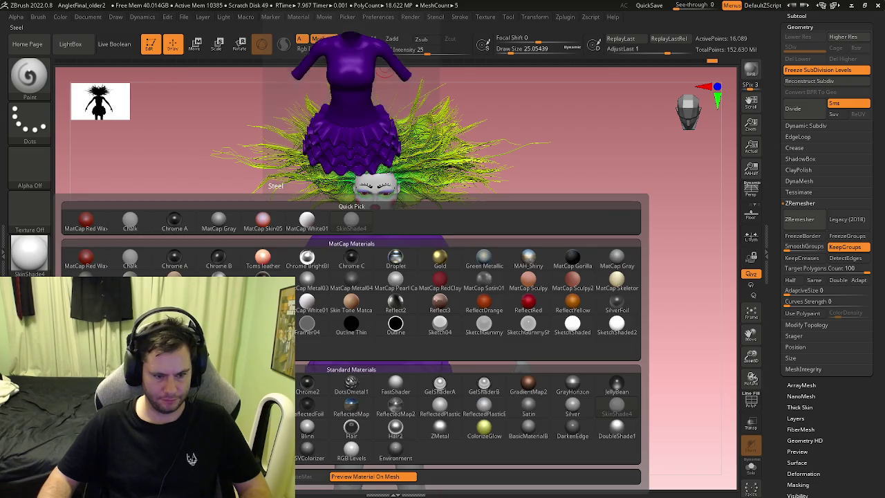
mouse_move(440, 430)
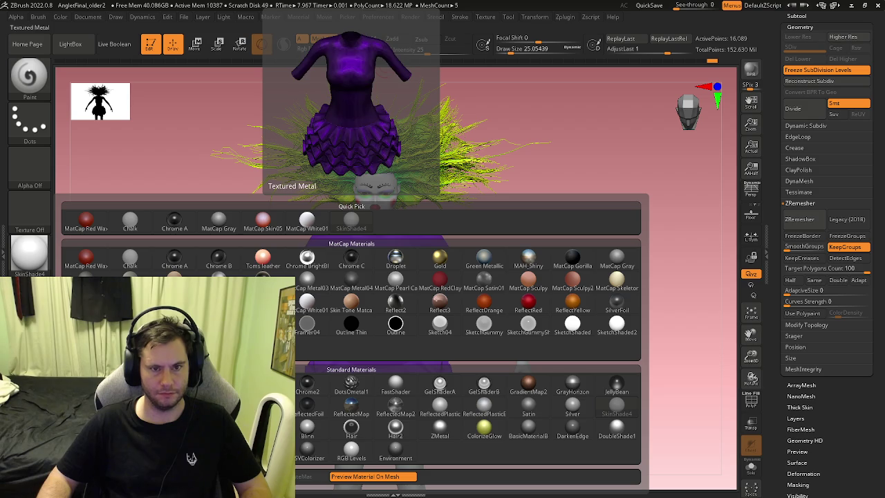
left_click(440, 387)
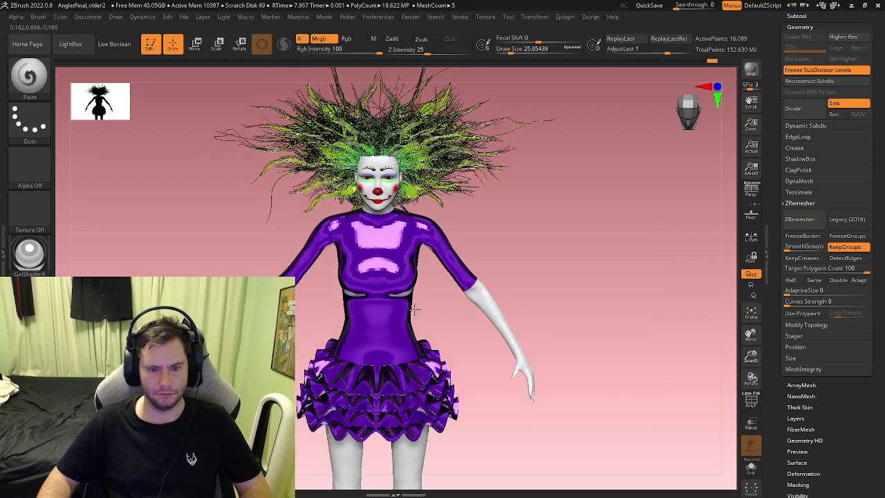
key("ctrl+z")
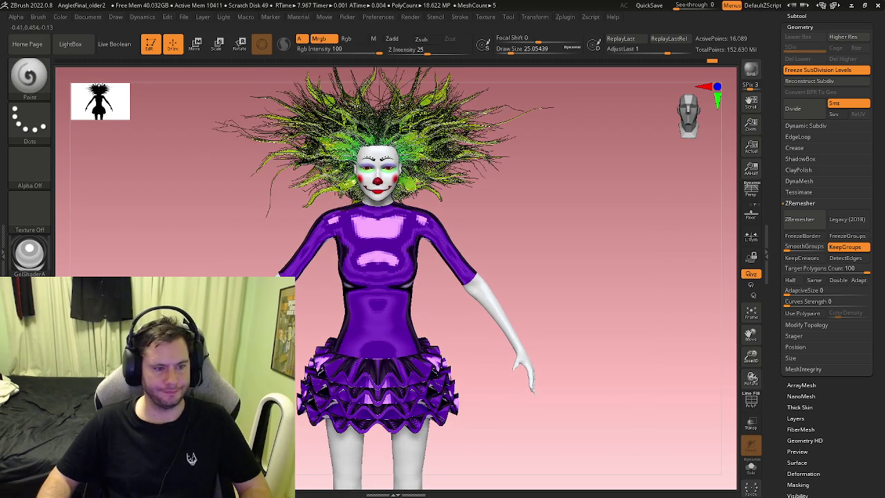
left_click(83, 215)
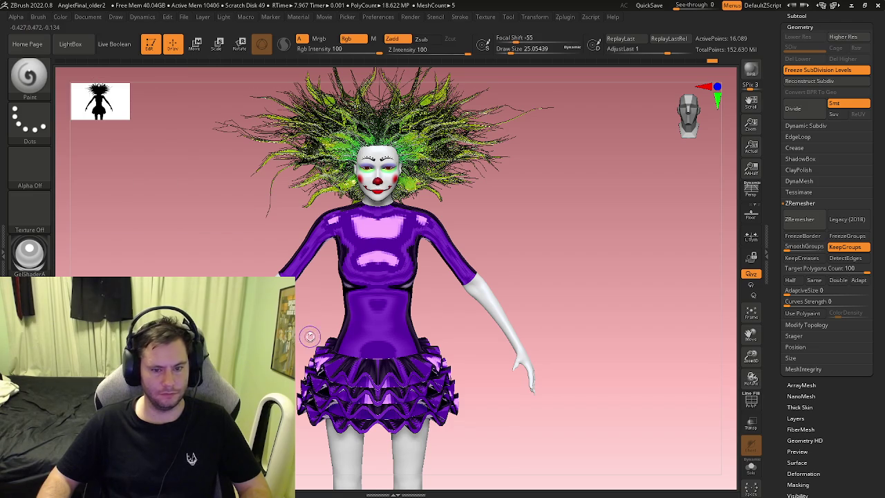
key("s")
left_click(388, 361)
left_click_drag(415, 359, 367, 379)
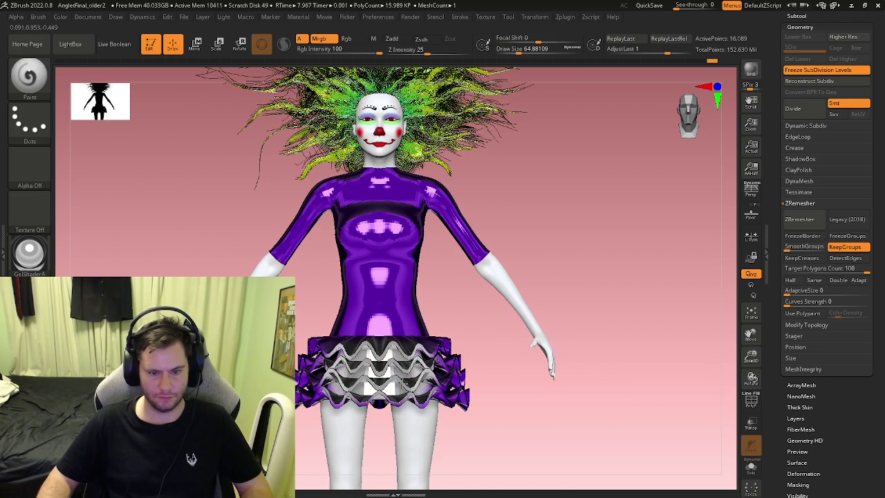
key("ctrl+z")
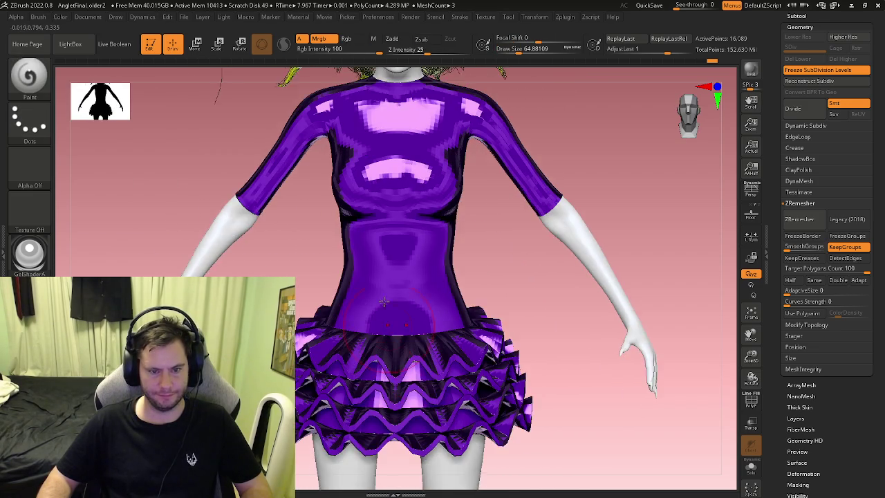
key("s")
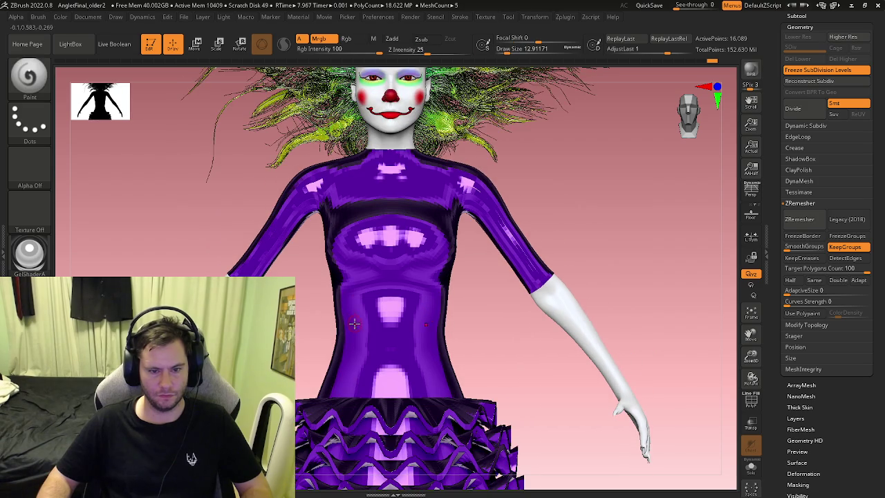
left_click_drag(370, 320, 354, 325)
key("ctrl+z")
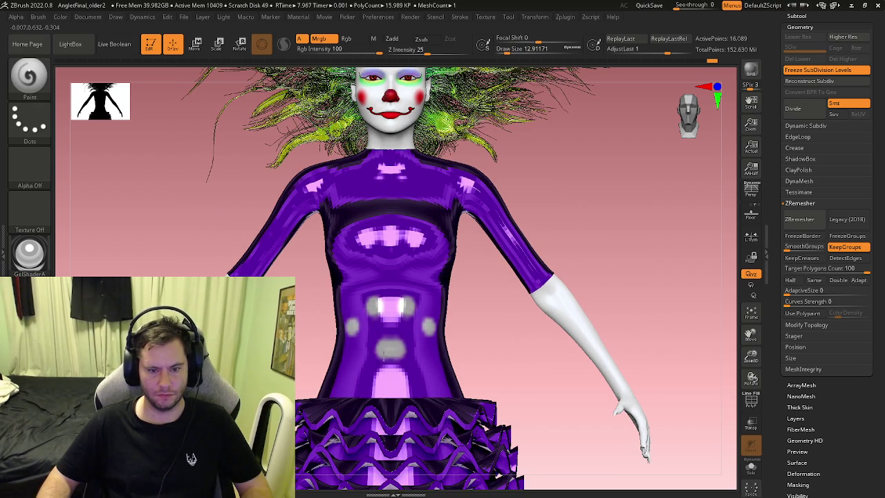
key("f")
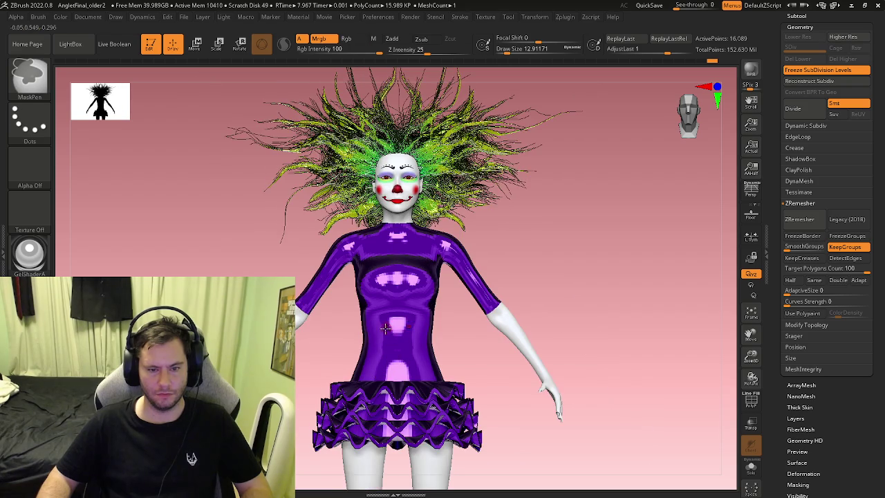
right_click_drag(387, 356, 391, 351)
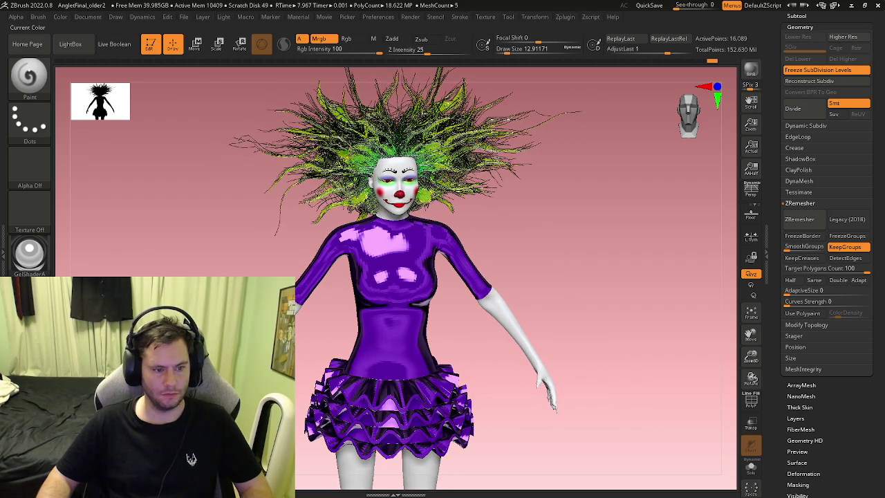
left_click(31, 254)
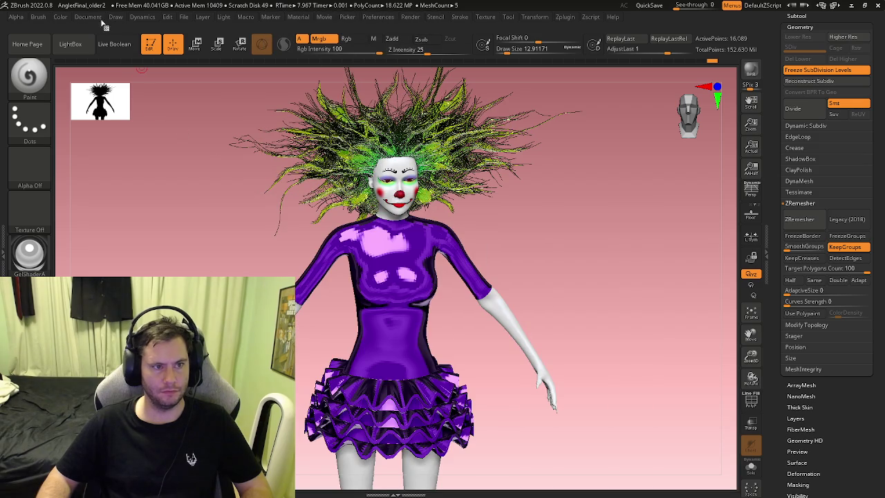
left_click_drag(771, 408, 769, 369)
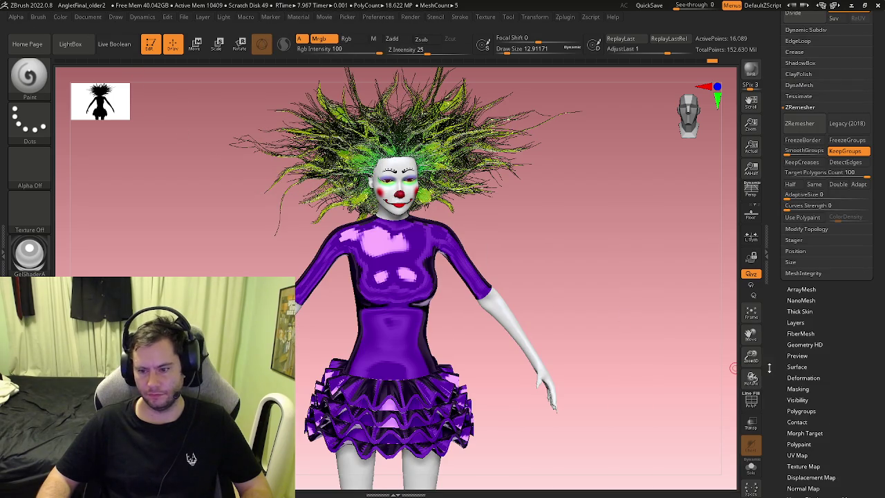
Toggle Polypaint Colorize and apply the SphericalIntensity material to the clown
left_click(799, 444)
left_click(796, 191)
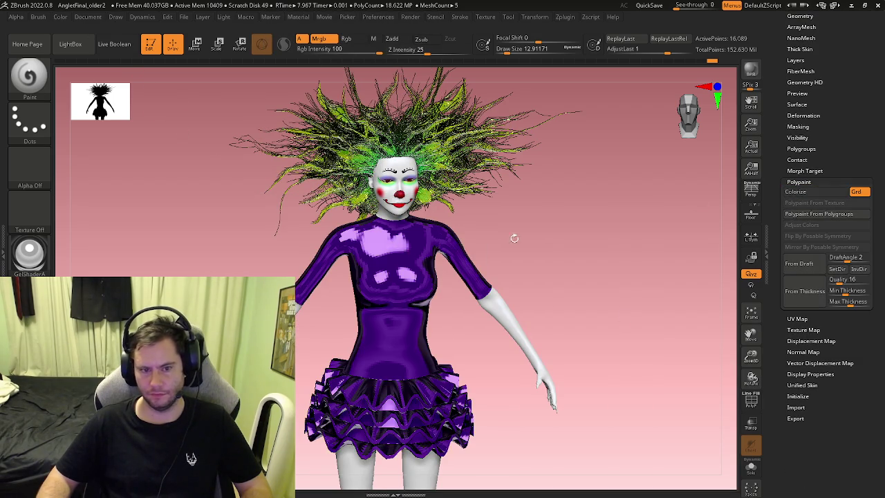
left_click_drag(514, 237, 371, 277)
left_click(29, 252)
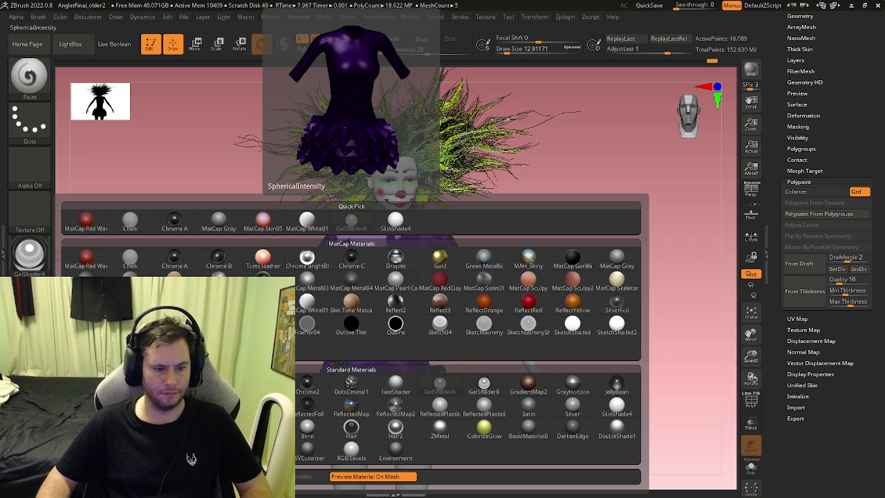
left_click(219, 413)
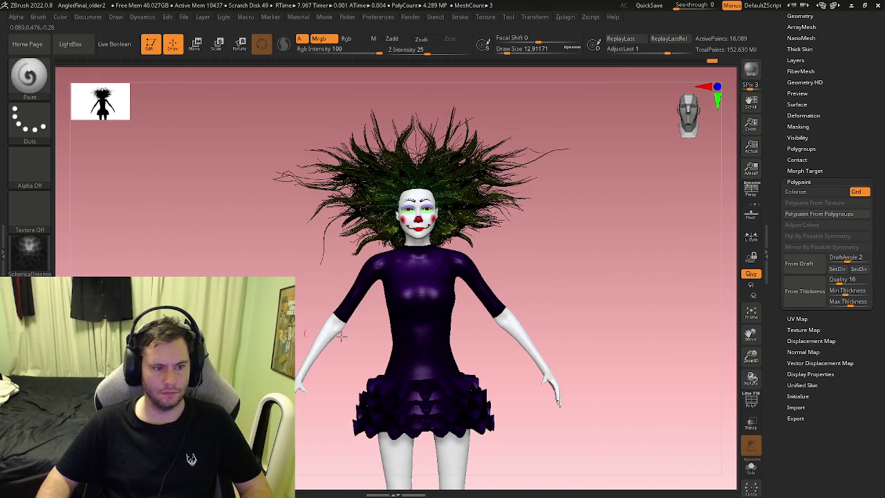
Render a BPR preview of SphericalIntensity, then switch the material to DotsOmetal1
key("shift")
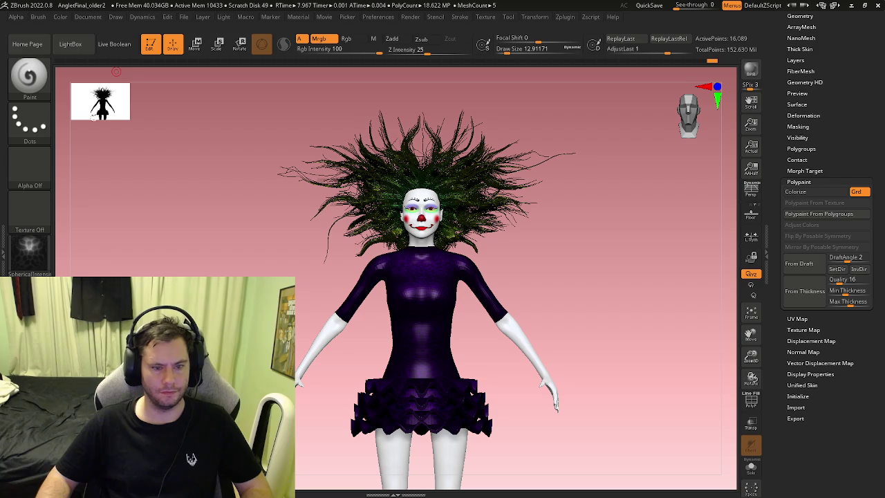
mouse_move(360, 296)
right_mouse_down()
mouse_move(429, 316)
mouse_move(420, 343)
mouse_move(408, 285)
right_mouse_up()
left_click(759, 70)
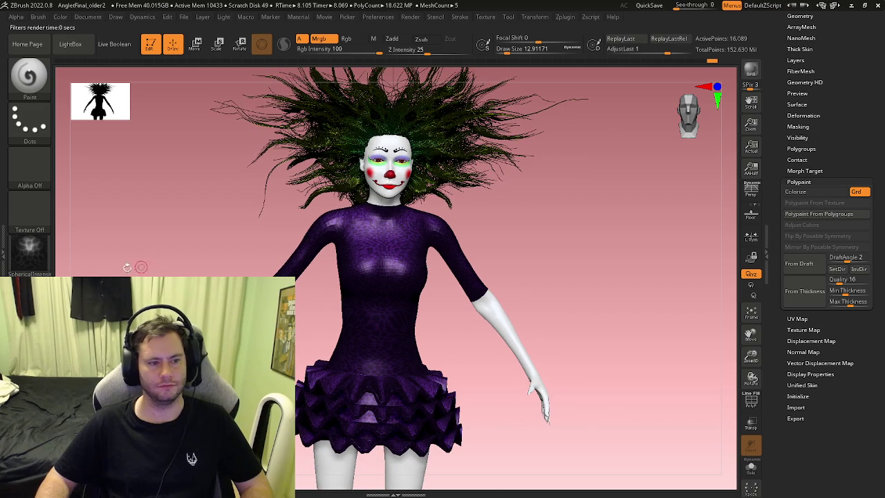
left_click(29, 253)
mouse_move(352, 386)
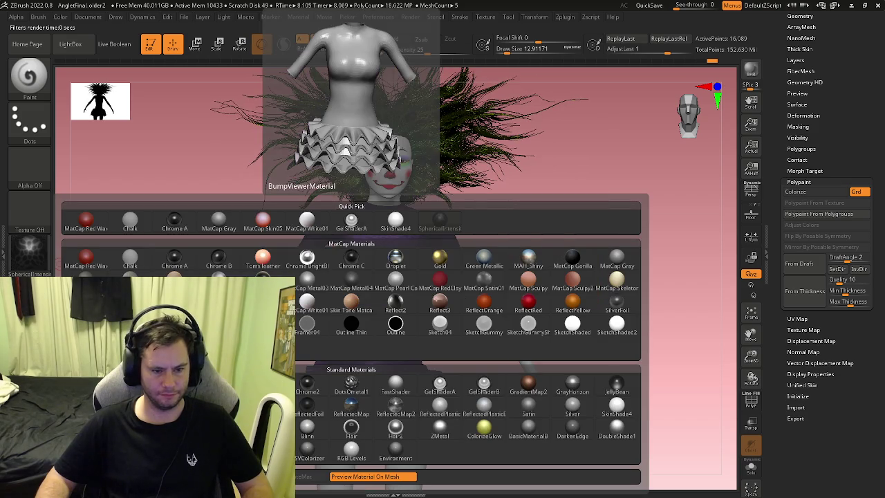
left_click(351, 386)
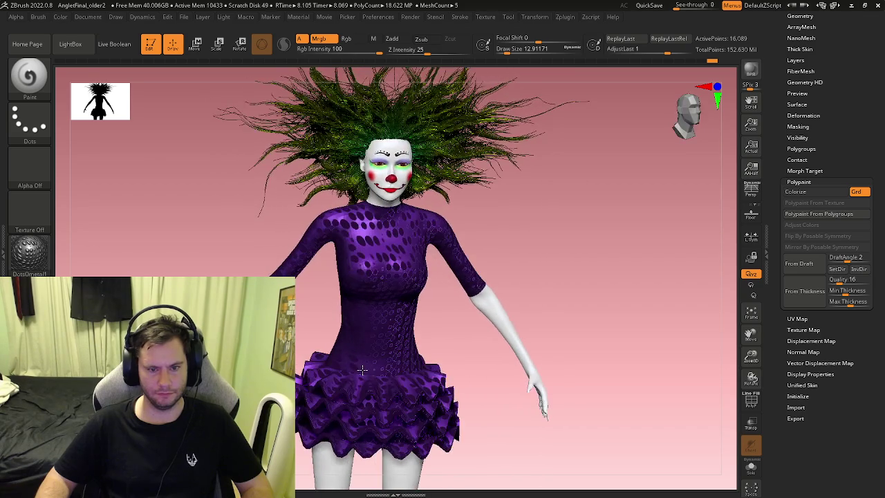
Fill the dress purple with FillObject, then try and undo green strokes on chest and skirt
left_click(57, 18)
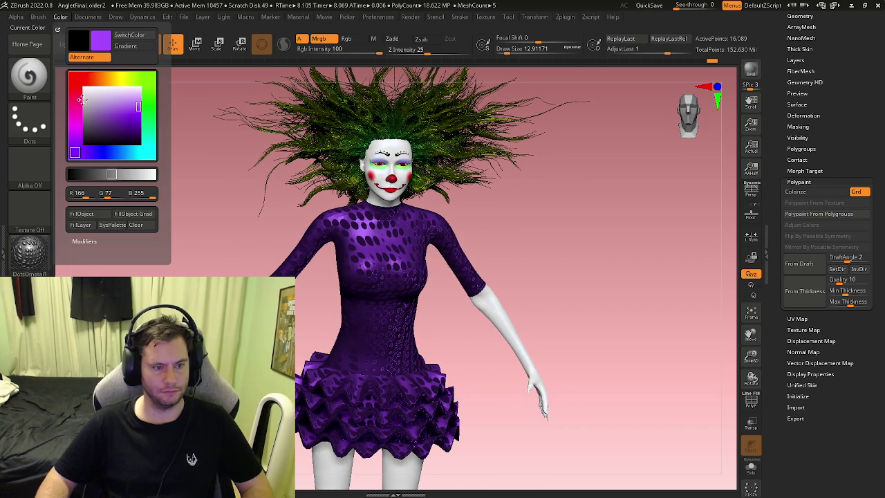
left_click(90, 216)
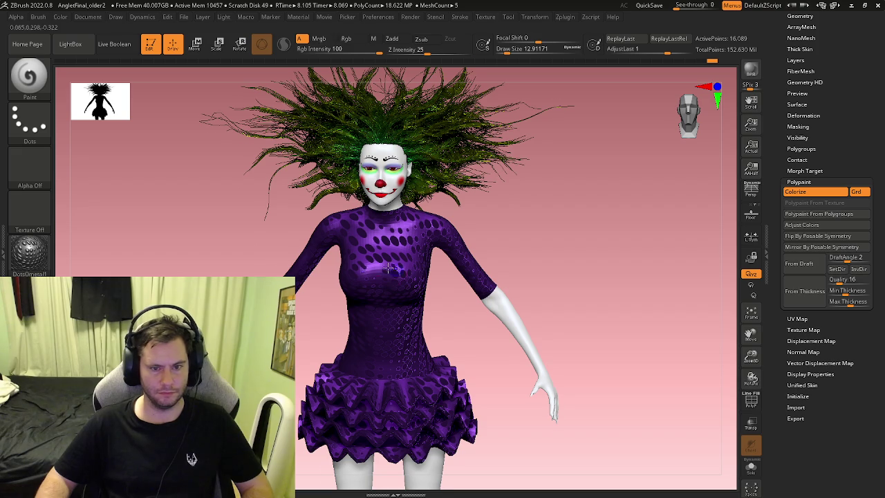
left_click_drag(332, 233, 433, 237)
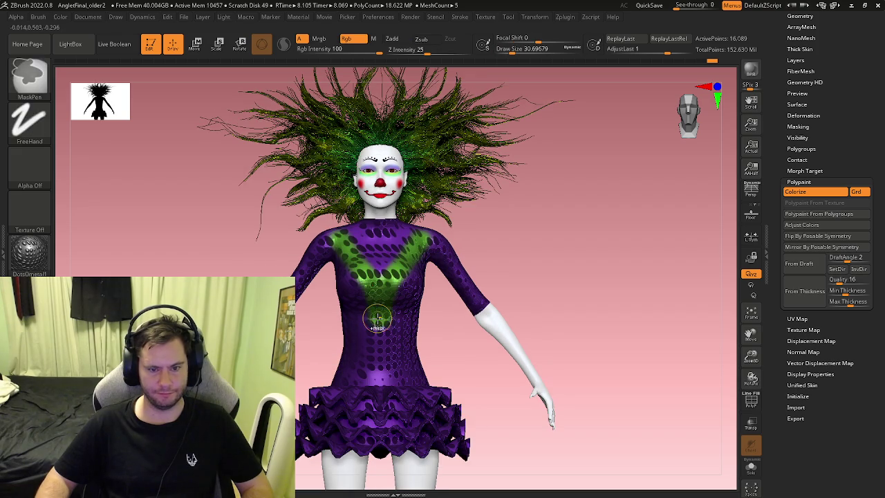
key("ctrl+z")
left_click_drag(353, 232, 363, 303)
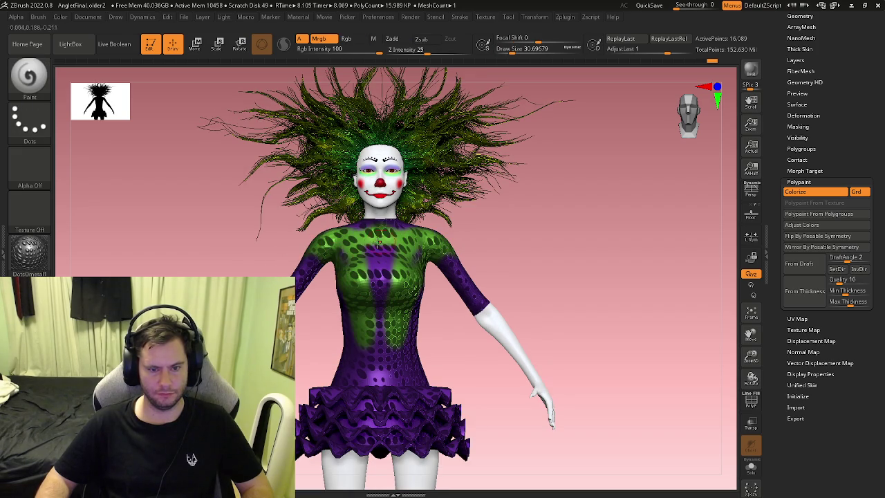
key("ctrl+z")
left_click_drag(353, 399, 397, 366)
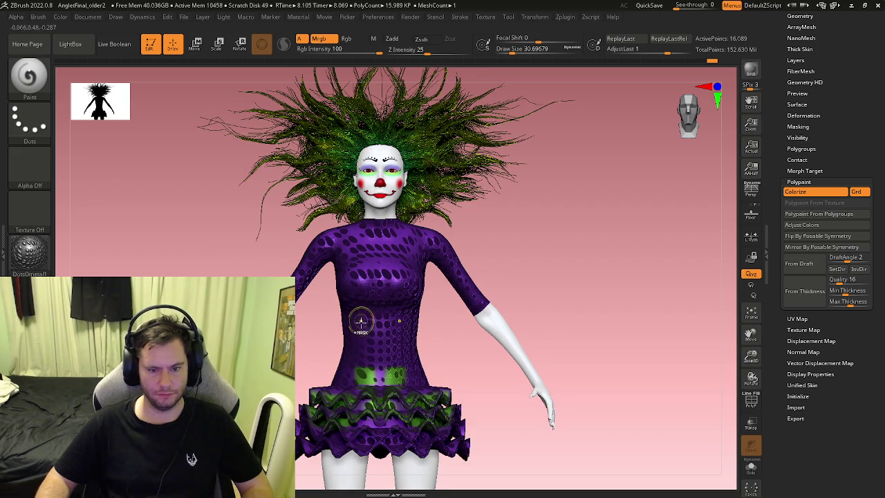
key("ctrl+z")
key("s")
Paint both sleeves and the skirt ruffles green with a larger brush
left_click_drag(374, 256, 317, 248)
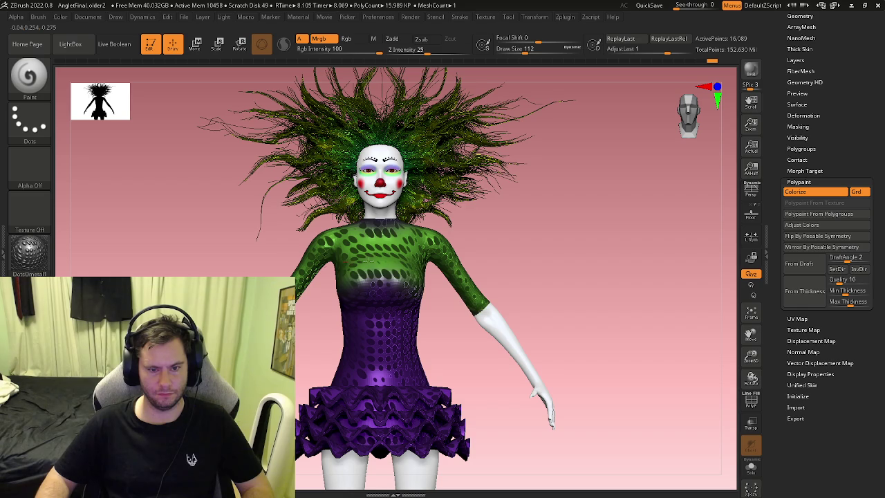
left_click_drag(366, 260, 335, 309)
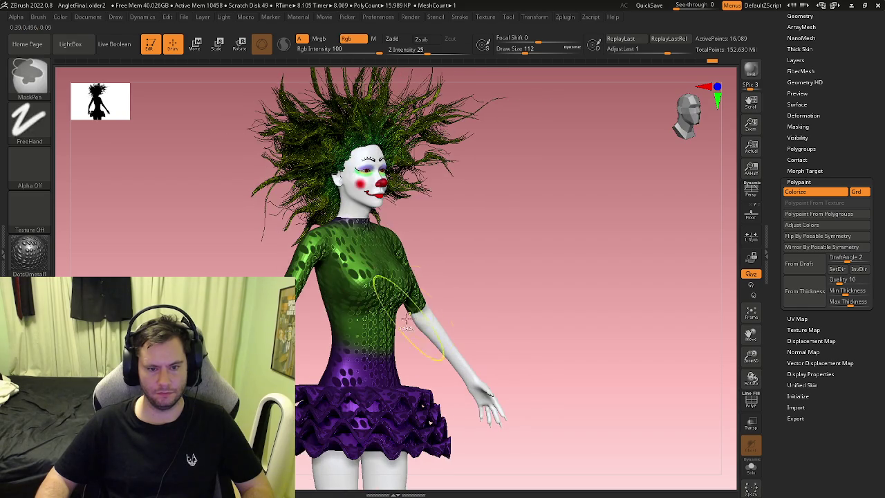
key("ctrl+z")
key("ctrl+z")
left_click_drag(306, 235, 306, 260)
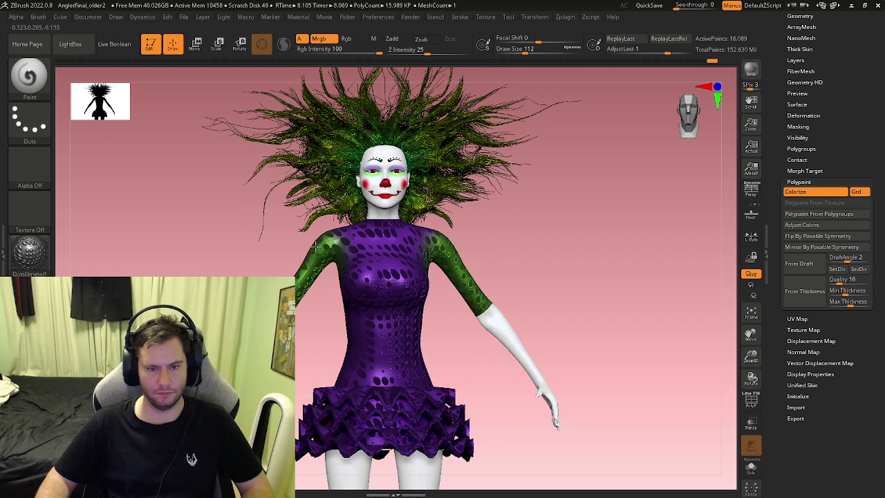
left_click_drag(346, 325, 314, 332)
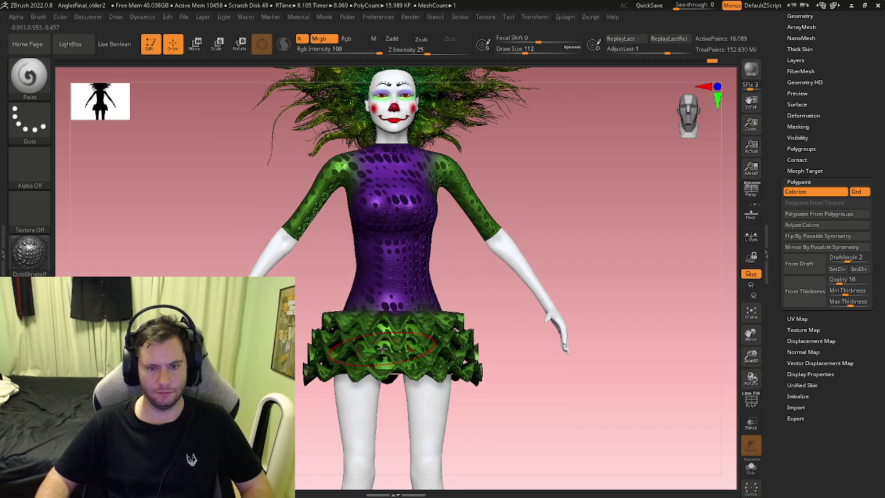
Orbit the clown from side, front and back to check the green paint
left_click_drag(382, 349, 454, 346)
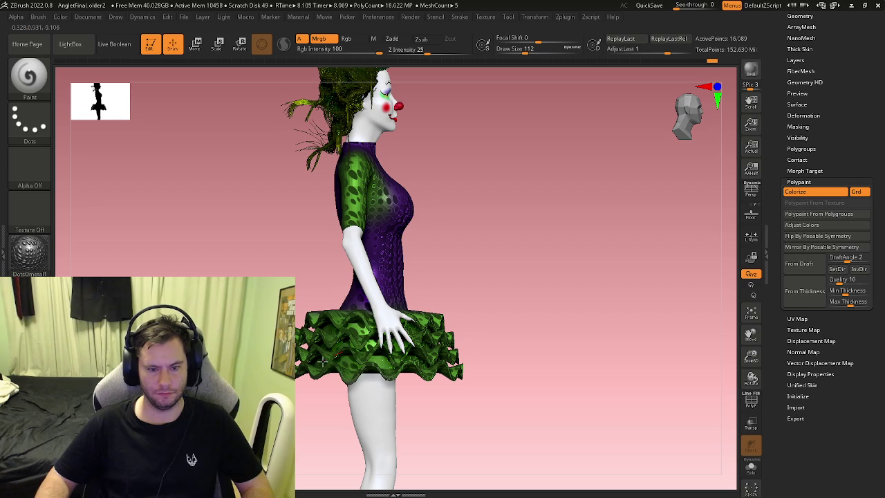
left_click_drag(334, 353, 358, 356)
mouse_move(299, 342)
left_mouse_down()
mouse_move(236, 346)
mouse_move(294, 308)
left_mouse_up()
key("f")
left_click_drag(539, 249, 383, 253)
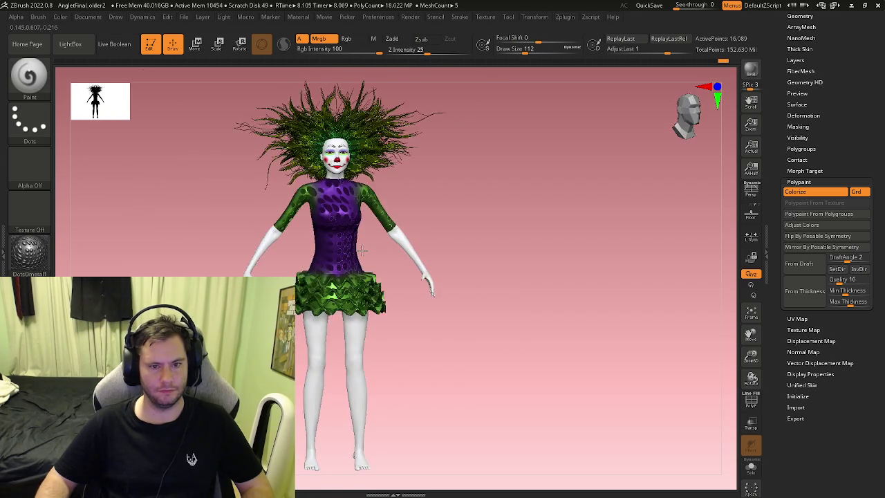
mouse_move(381, 249)
right_mouse_down("ctrl")
mouse_move(357, 217)
mouse_move(535, 166)
right_mouse_up("ctrl")
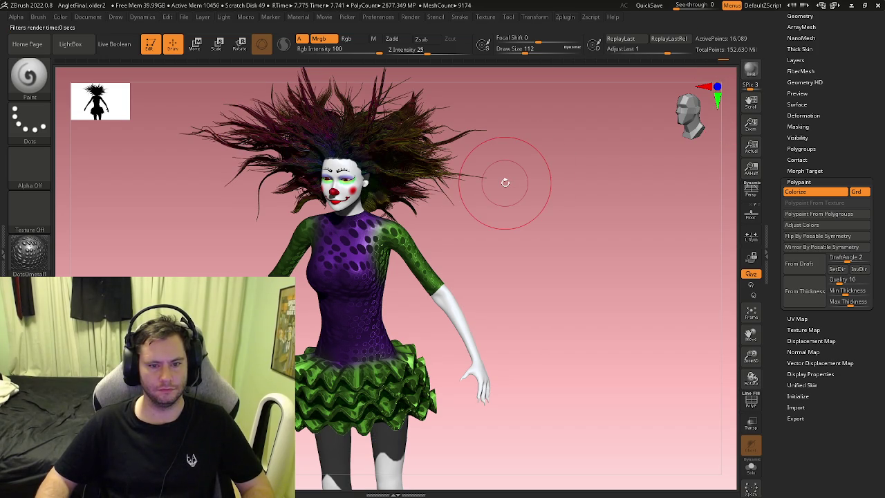
Inspect the face and full body from several angles, ending on a centred front view
left_click_drag(505, 193, 433, 211)
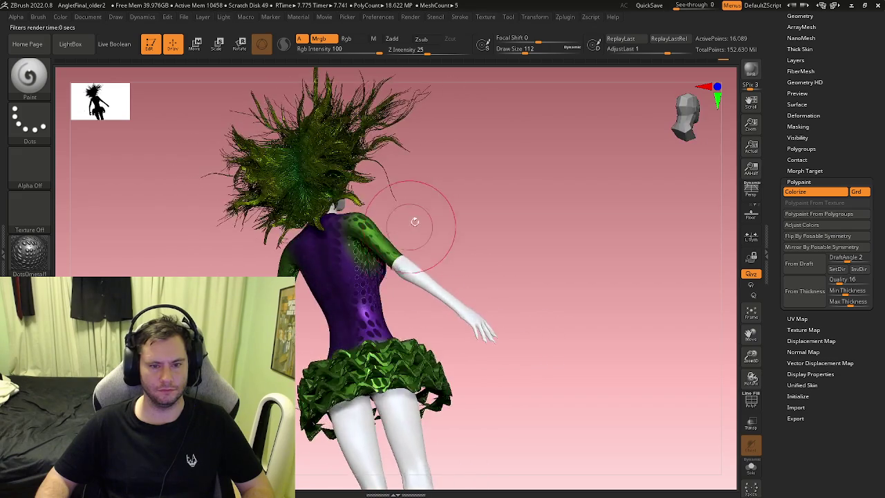
mouse_move(433, 211)
left_mouse_down("shift")
mouse_move(401, 269)
mouse_move(430, 275)
mouse_move(381, 298)
mouse_move(443, 277)
left_mouse_up("shift")
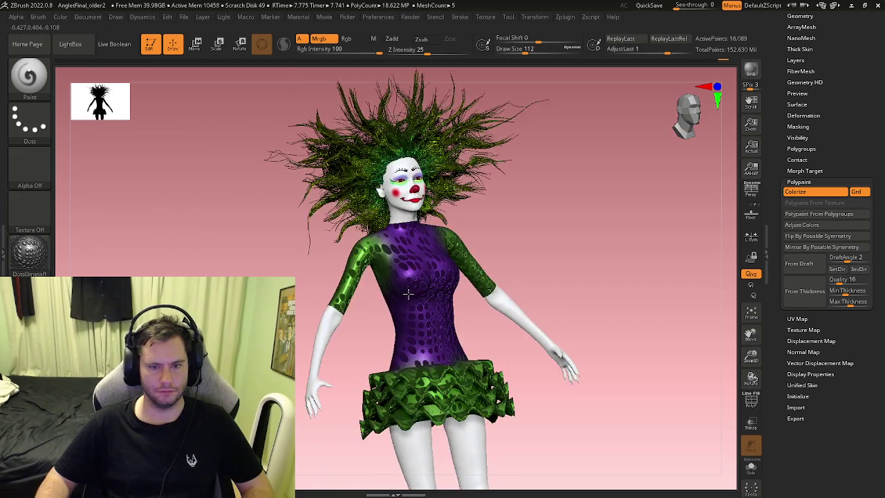
right_click_drag(443, 276, 543, 244, "ctrl")
left_click_drag(543, 243, 387, 228)
mouse_move(387, 228)
right_mouse_down("ctrl")
mouse_move(358, 183)
mouse_move(293, 205)
right_mouse_up("ctrl")
left_click_drag(292, 206, 332, 207)
right_click_drag(332, 207, 298, 249, "ctrl")
mouse_move(297, 249)
left_mouse_down()
mouse_move(311, 273)
mouse_move(399, 273)
mouse_move(360, 276)
left_mouse_up()
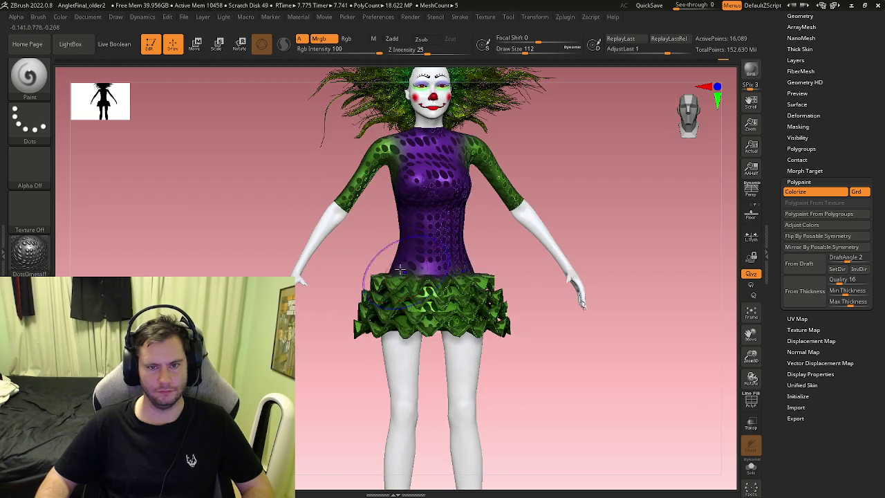
right_click_drag(359, 277, 384, 283, "ctrl")
right_click_drag(565, 249, 546, 215, "alt")
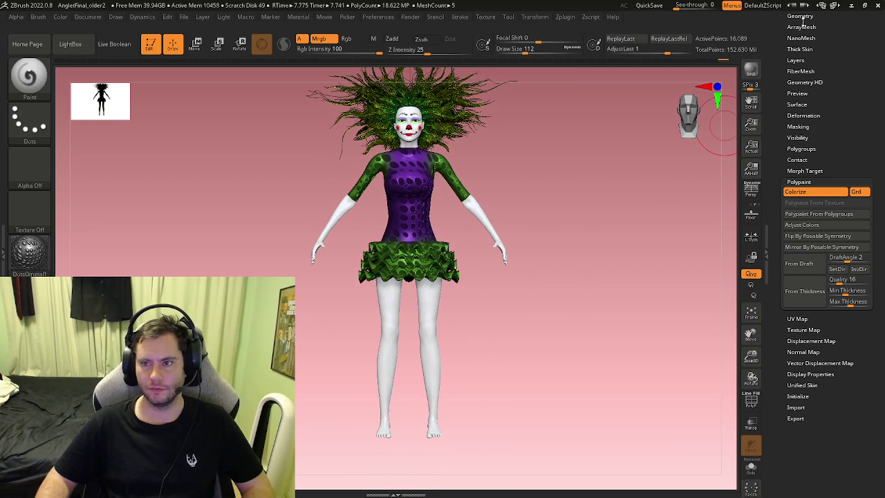
Save the clown project with File > Save, replacing the existing project file
left_click(802, 17)
left_click(793, 64)
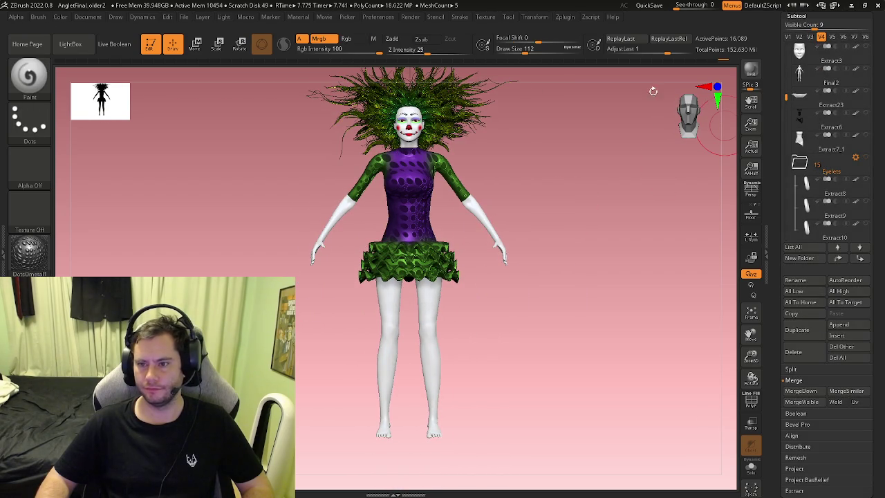
left_click(183, 17)
left_click(253, 36)
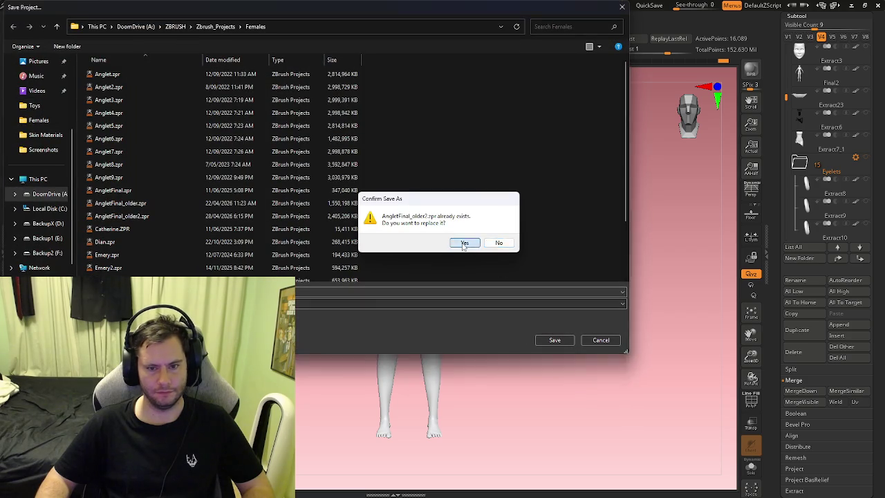
left_click(462, 243)
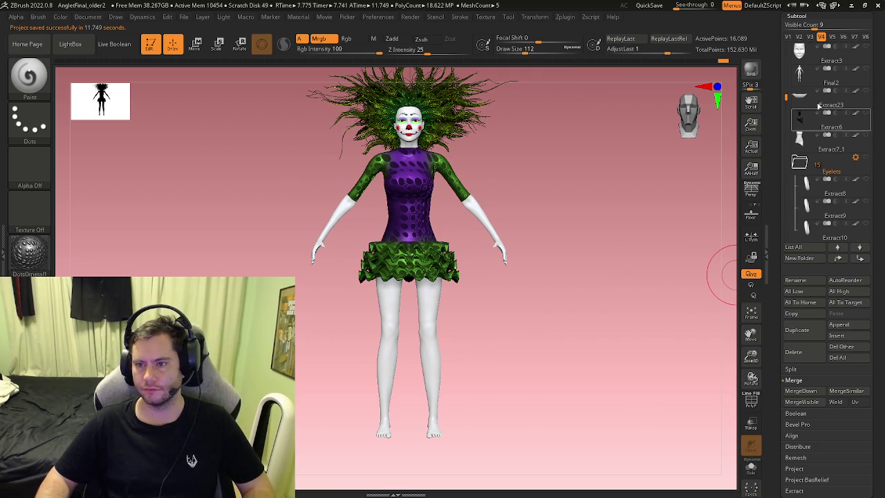
left_click_drag(789, 95, 788, 211)
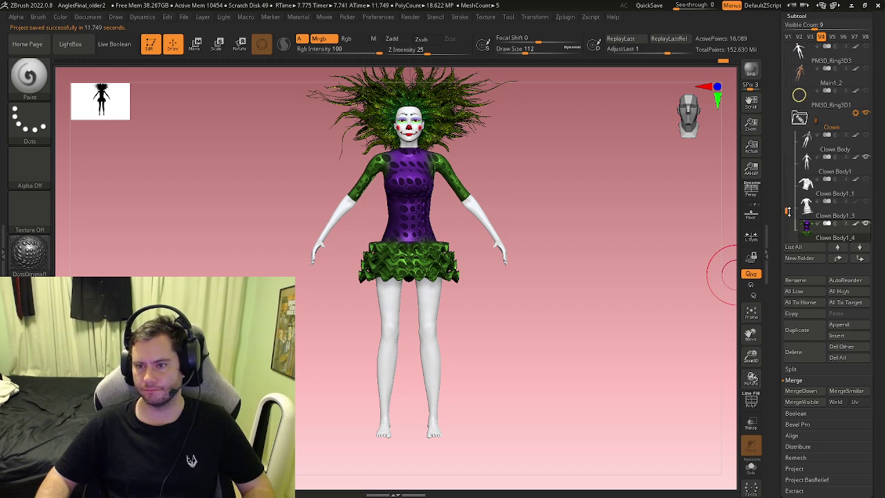
Select the Clown Body subtool and turn on Solo to isolate it
left_click(816, 161)
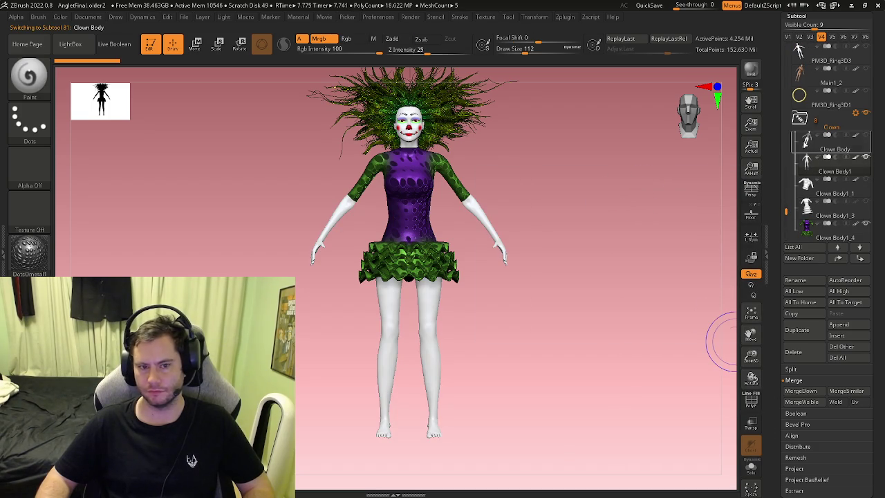
right_click_drag(625, 198, 573, 177, "ctrl")
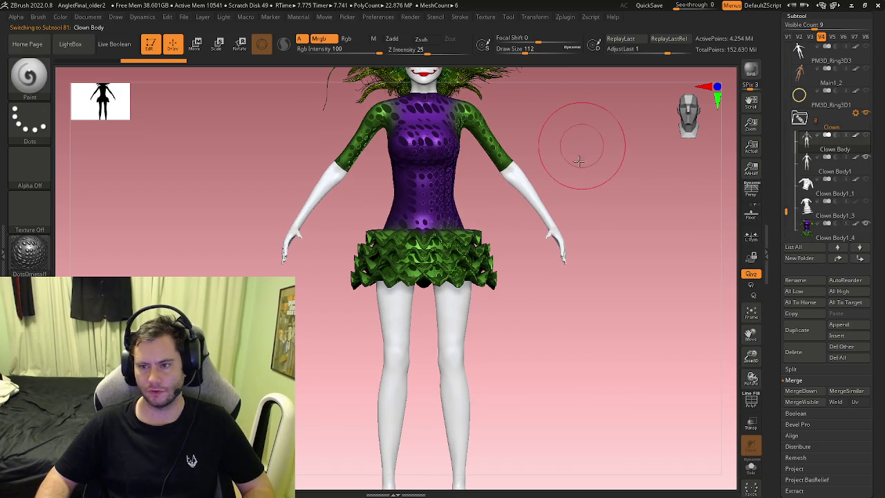
right_click_drag(573, 138, 591, 194, "ctrl")
left_click(752, 477)
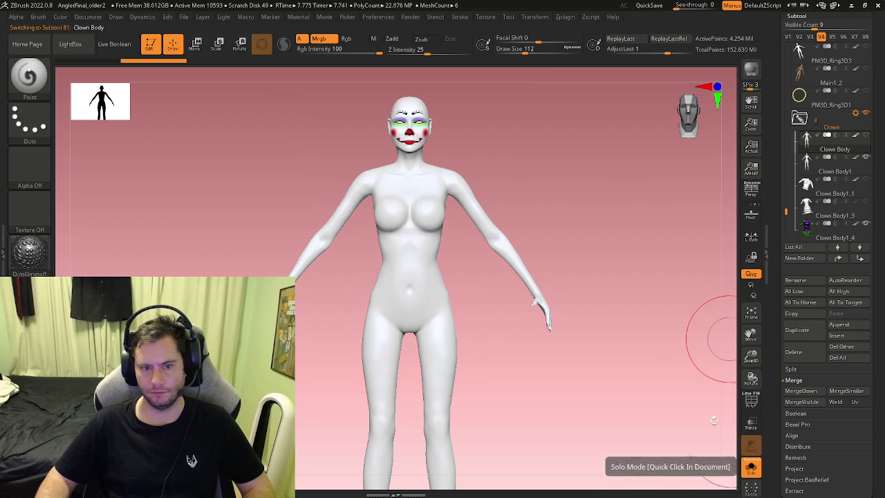
mouse_move(609, 355)
left_mouse_down()
mouse_move(551, 392)
mouse_move(544, 306)
mouse_move(500, 292)
mouse_move(500, 352)
mouse_move(582, 269)
mouse_move(577, 233)
mouse_move(593, 212)
mouse_move(632, 217)
mouse_move(455, 320)
mouse_move(477, 283)
mouse_move(469, 231)
left_mouse_up()
right_click_drag(468, 231, 490, 300, "ctrl")
Mask both of the clown's hands, then reframe the whole body
mouse_move(490, 301)
left_mouse_down()
mouse_move(546, 316)
mouse_move(571, 385)
mouse_move(389, 200)
left_mouse_up()
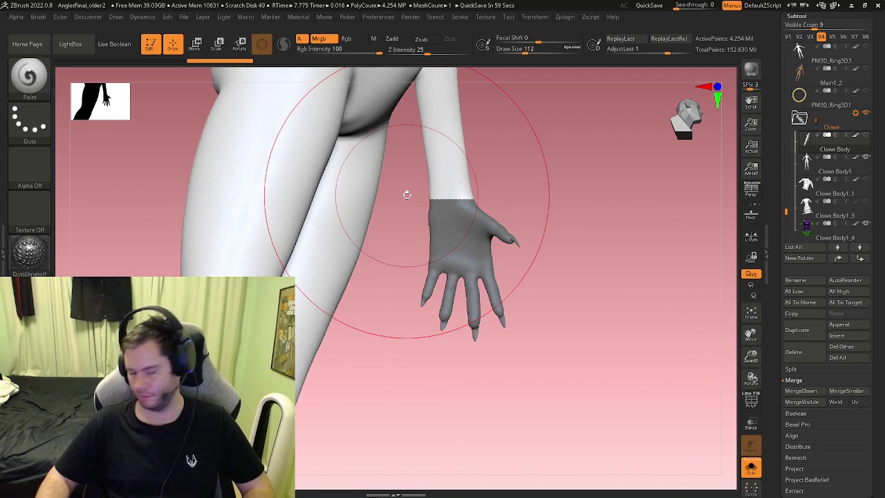
mouse_move(409, 197)
left_mouse_down()
mouse_move(523, 228)
mouse_move(629, 231)
mouse_move(484, 282)
mouse_move(468, 303)
mouse_move(509, 304)
left_mouse_up()
mouse_move(455, 396)
left_mouse_down("ctrl")
mouse_move(322, 229)
mouse_move(323, 242)
mouse_move(168, 227)
mouse_move(415, 271)
mouse_move(337, 267)
mouse_move(423, 226)
mouse_move(462, 233)
left_mouse_up("ctrl")
key("f")
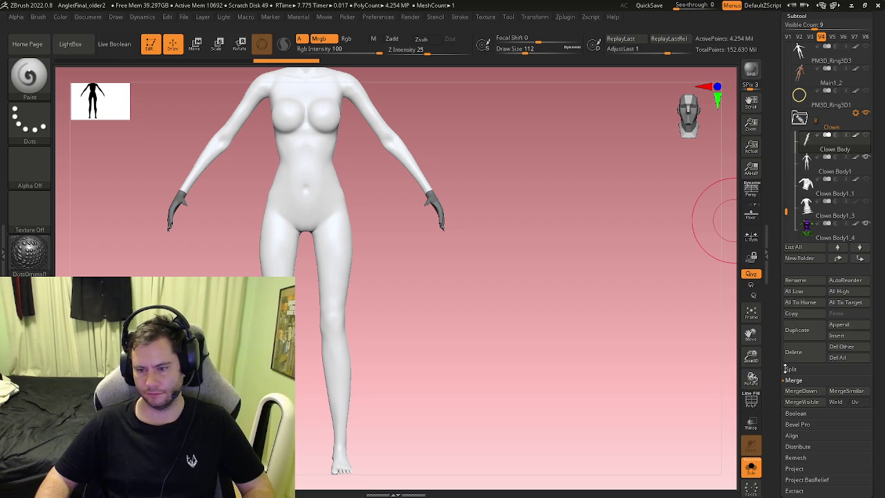
Expand the SubTool Split options and reselect the body subtool
left_click(789, 369)
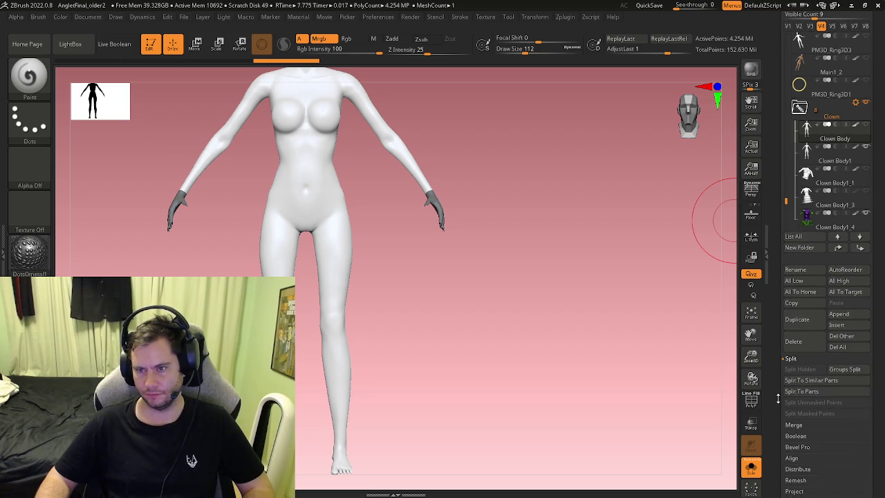
scroll(776, 413, "down", 2)
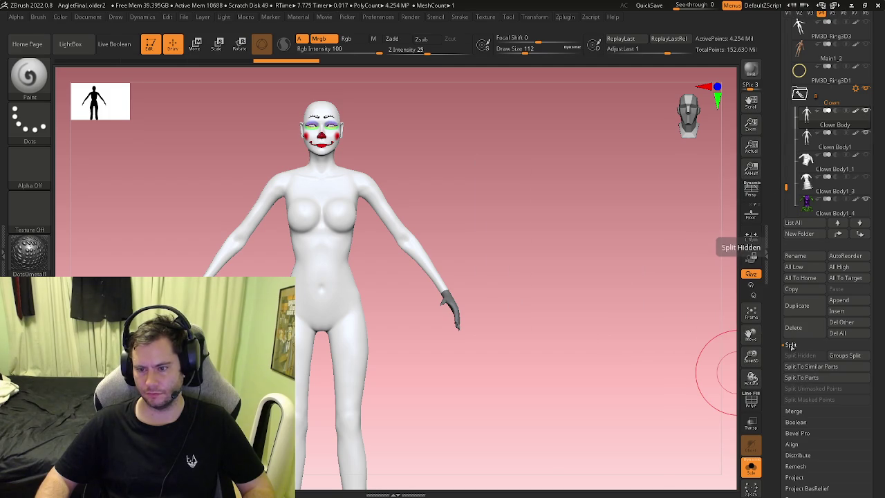
left_click(823, 119)
key("shift+f")
key("shift+f")
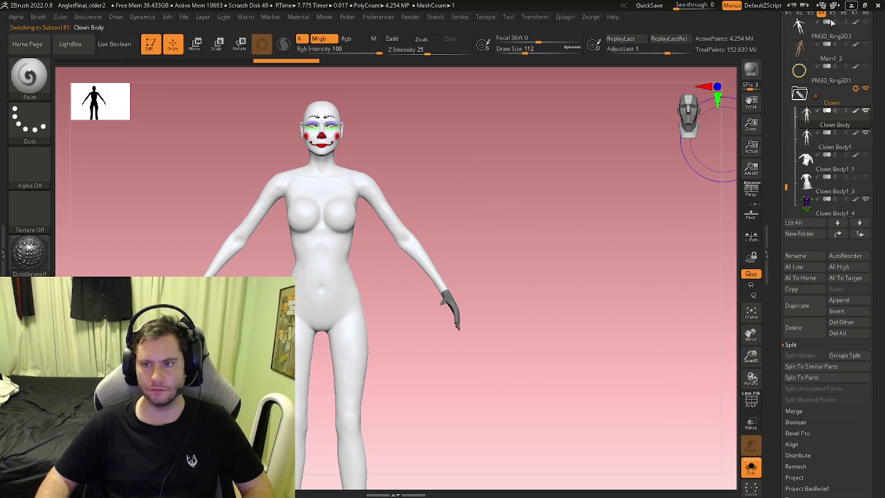
left_click_drag(781, 45, 781, 75)
Toggle the Geometry settings, reselect the body subtool and duplicate it
left_click(797, 22)
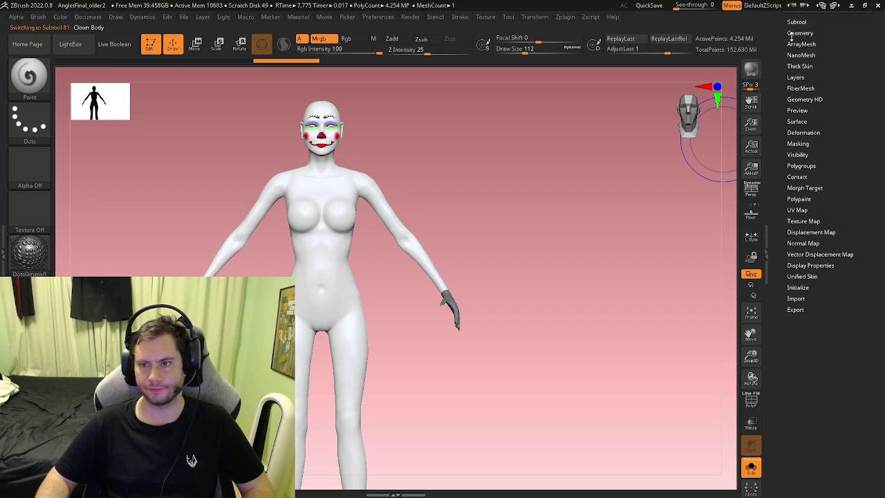
left_click(795, 33)
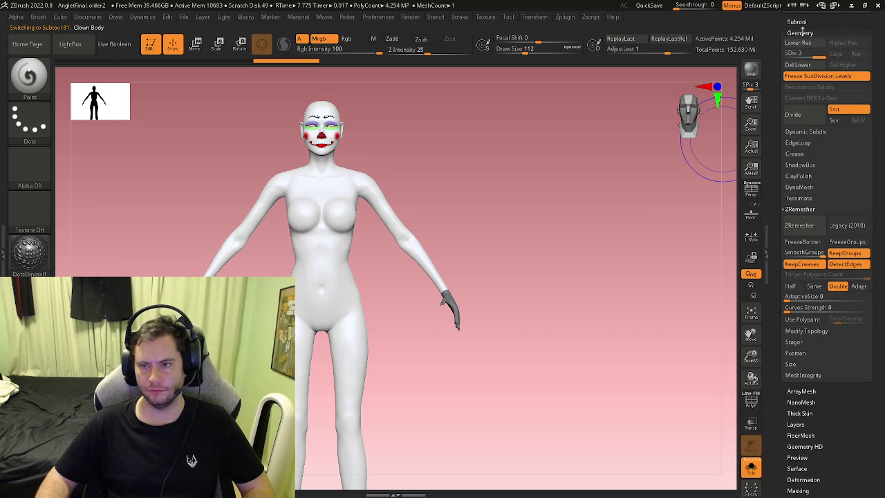
left_click(800, 33)
left_click(797, 21)
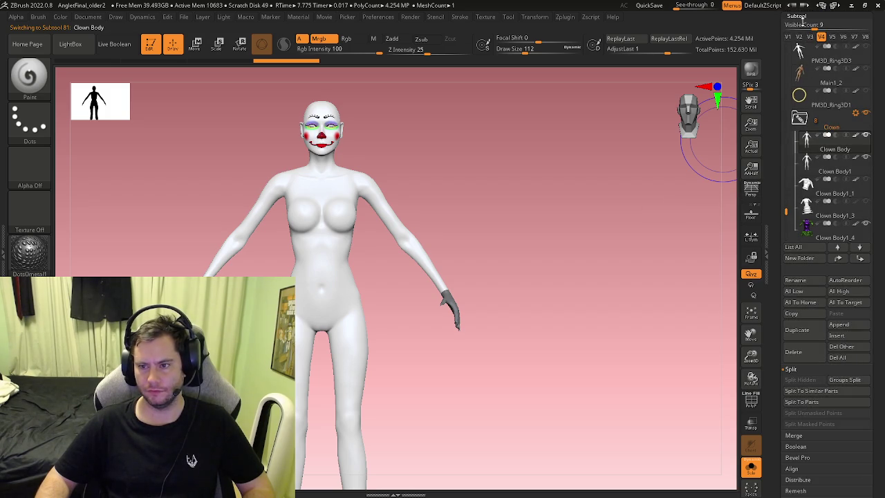
left_click(807, 162)
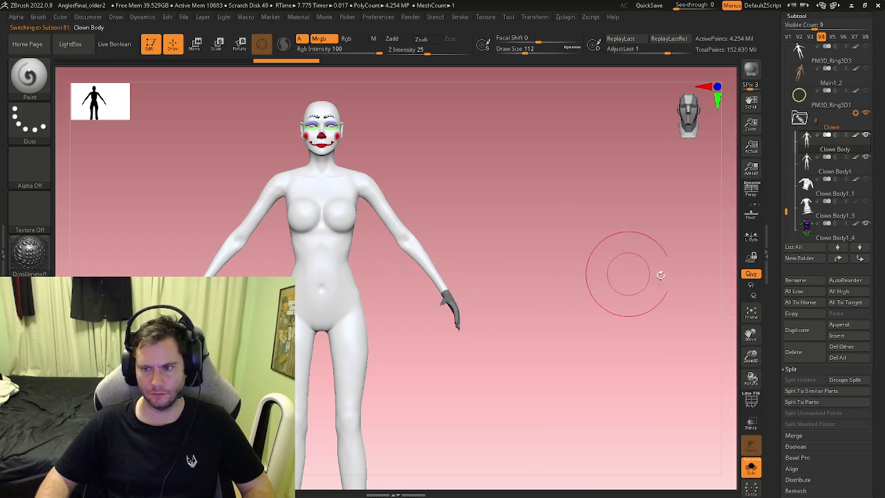
left_click(800, 332)
Duplicate the body and switch to the ZModeler brush with polygon wireframe shown
key("b")
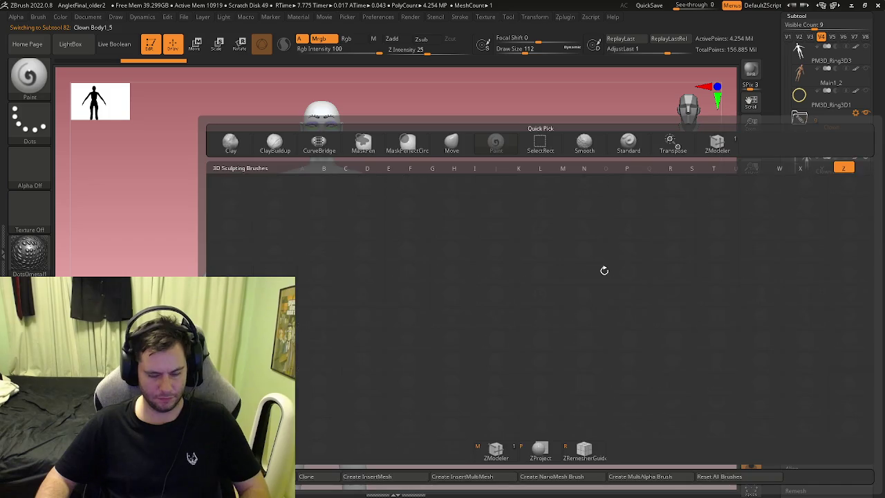
key("z")
key("m")
scroll(328, 197, "up", 5)
key("shift+f")
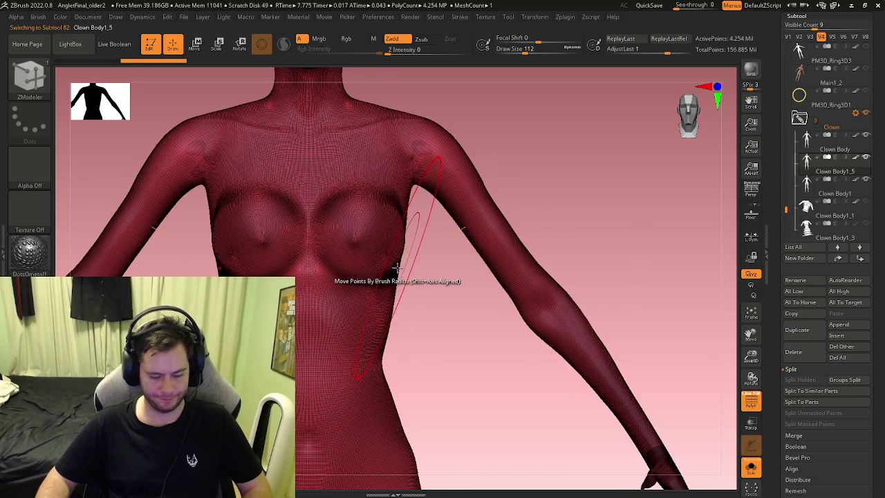
scroll(366, 253, "up", 4, "ctrl")
scroll(373, 257, "up", 3, "ctrl")
scroll(380, 260, "up", 3, "ctrl")
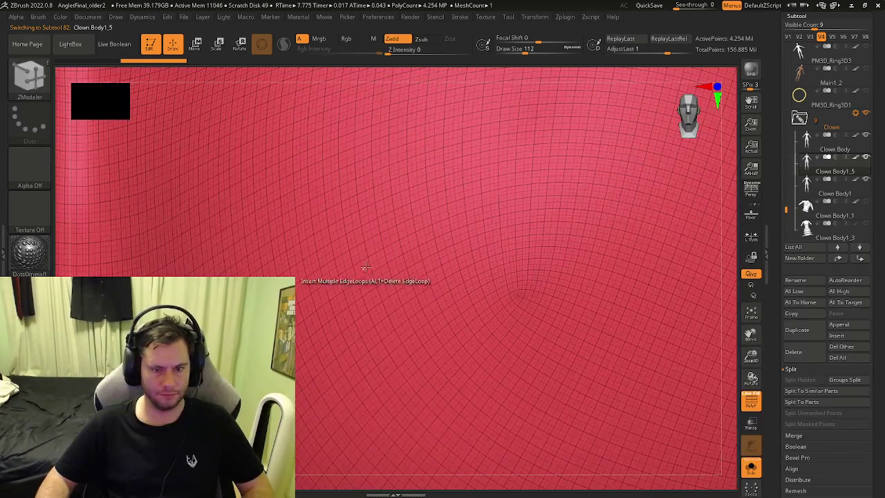
Set ZModeler to Delete Polygroup, drop to lowest SDiv, and delete everything but the hands
key("space")
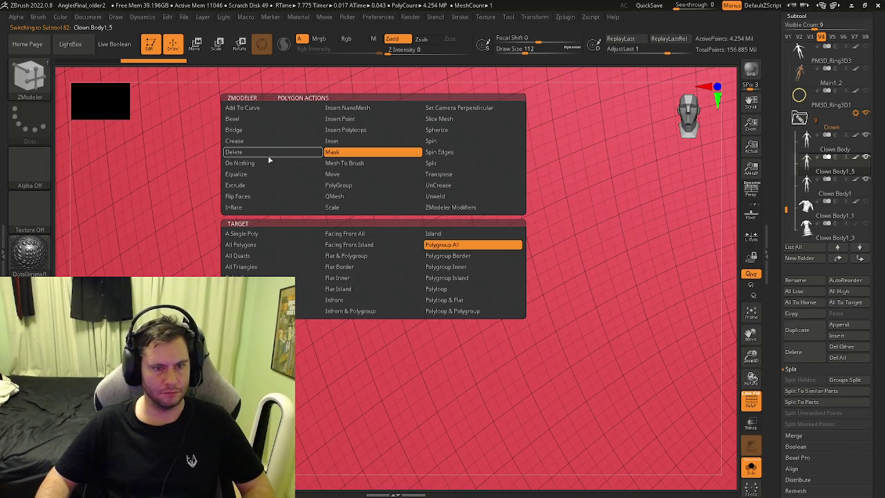
left_click(268, 154)
left_click(443, 245)
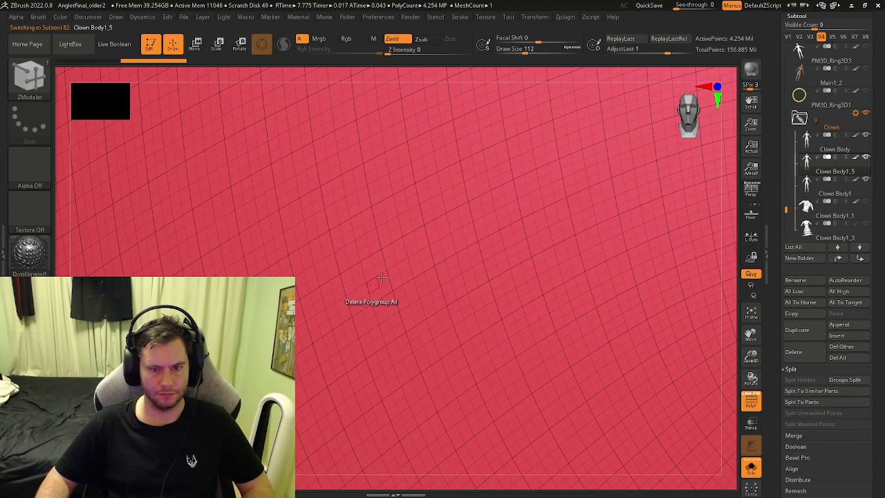
left_click(390, 213)
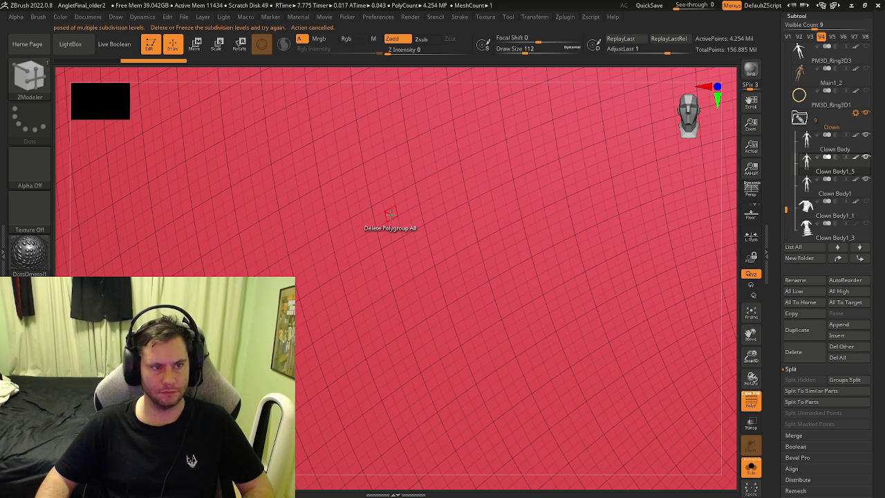
left_click(794, 17)
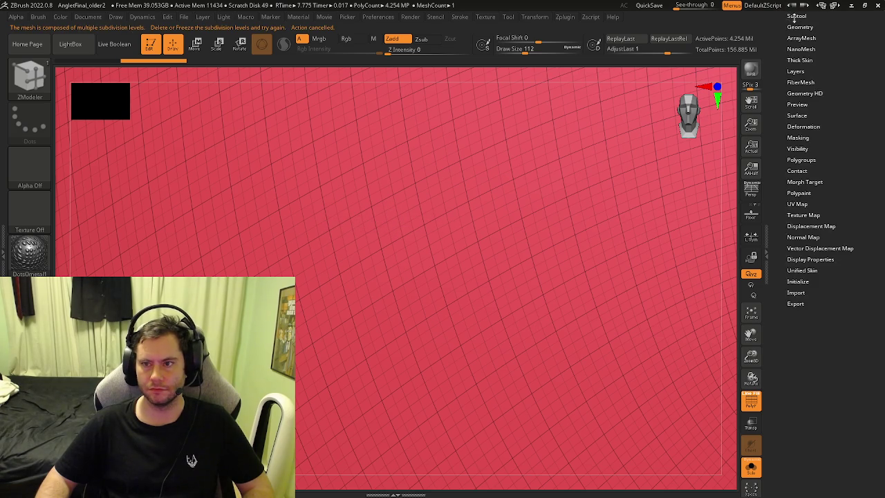
left_click(796, 26)
left_click(787, 47)
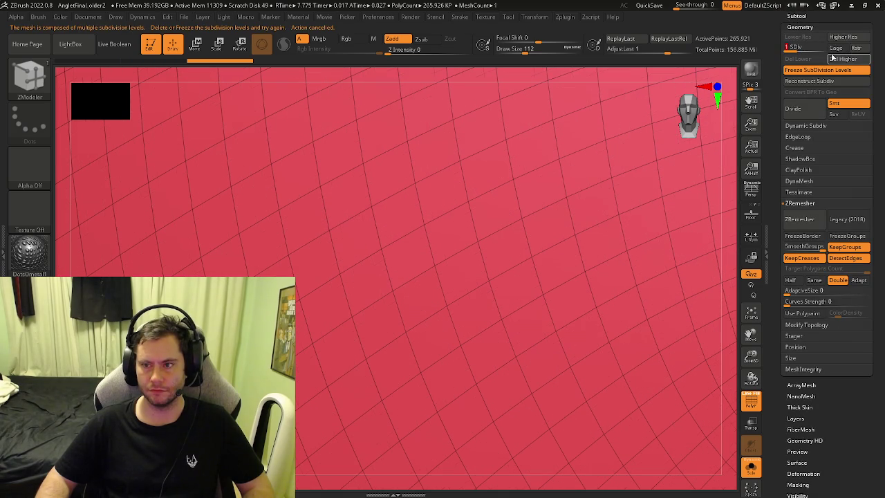
left_click(443, 186)
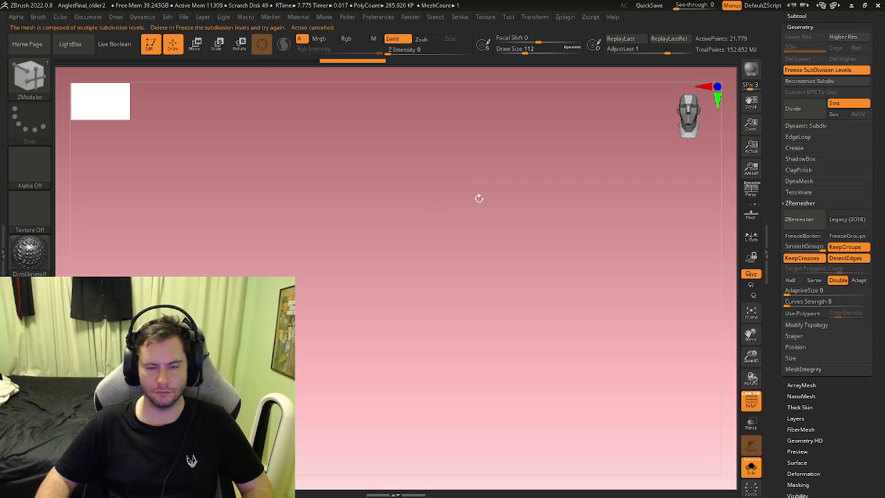
Turn Solo off to show the full clown and frame the dress and torso
key("b")
key("z")
key("m")
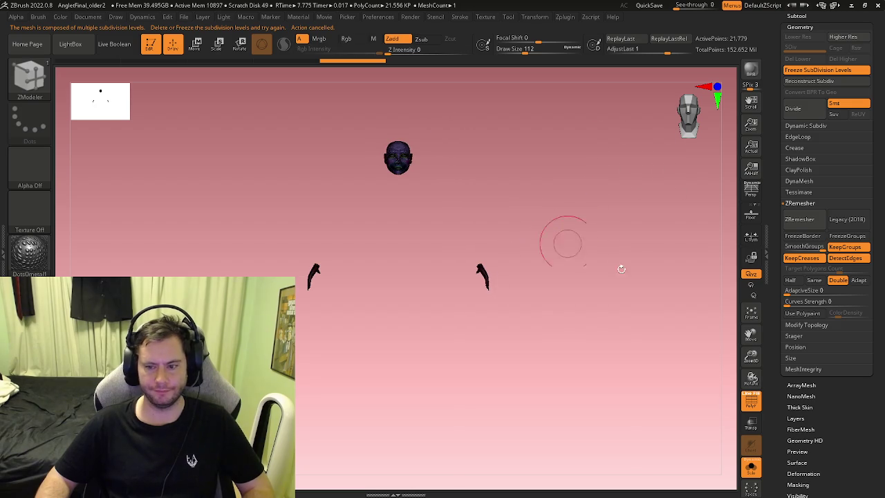
left_click(751, 467)
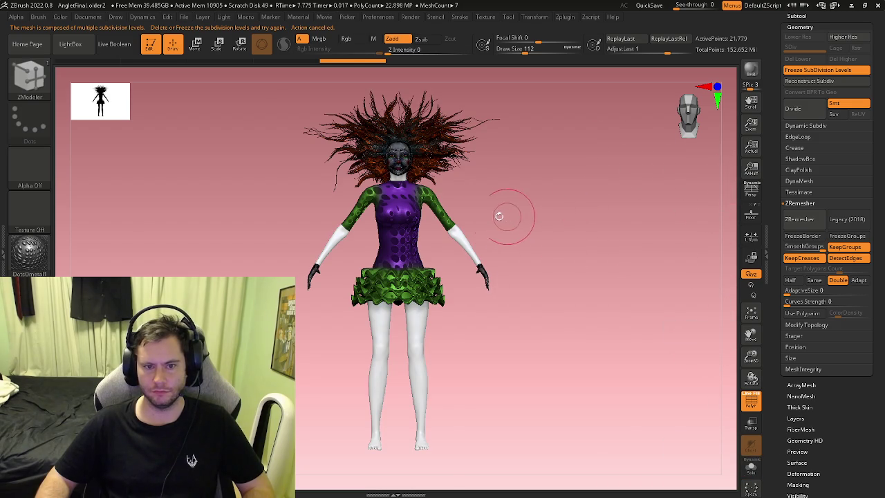
right_click_drag(504, 272, 733, 164, "ctrl")
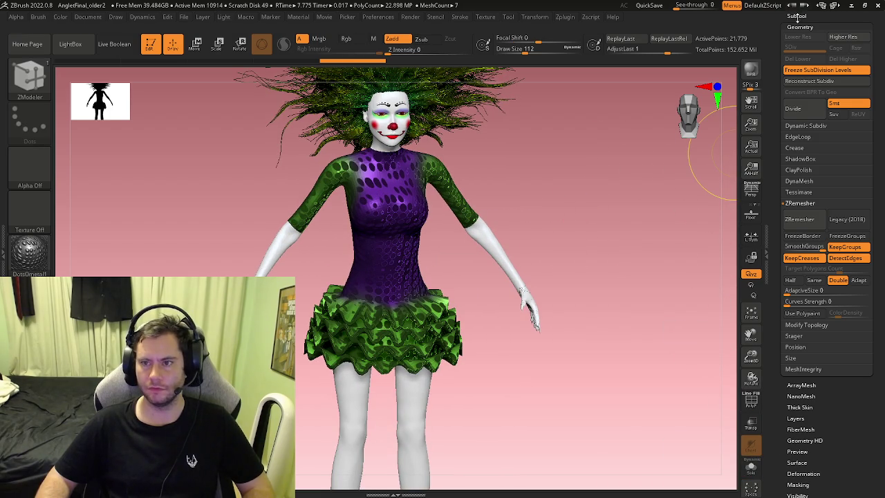
left_click(797, 16)
key("f")
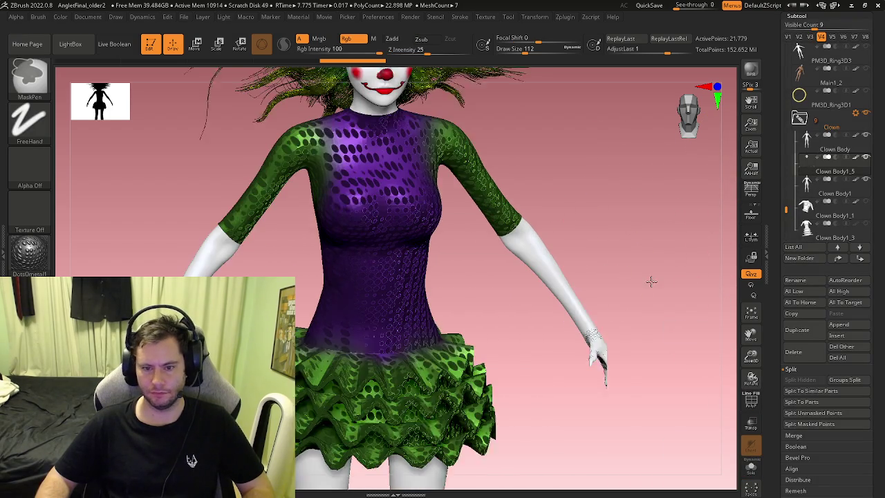